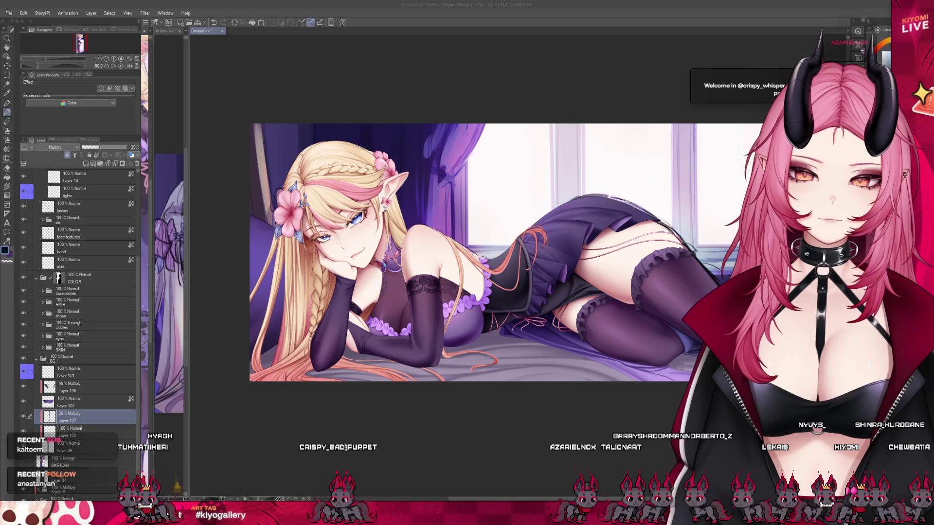
Enlarge the brush and zoom to about 20% around the stockinged legs and window.
{"action": "scroll", "coordinate": [474, 252], "scroll_direction": "up", "scroll_amount": 1}
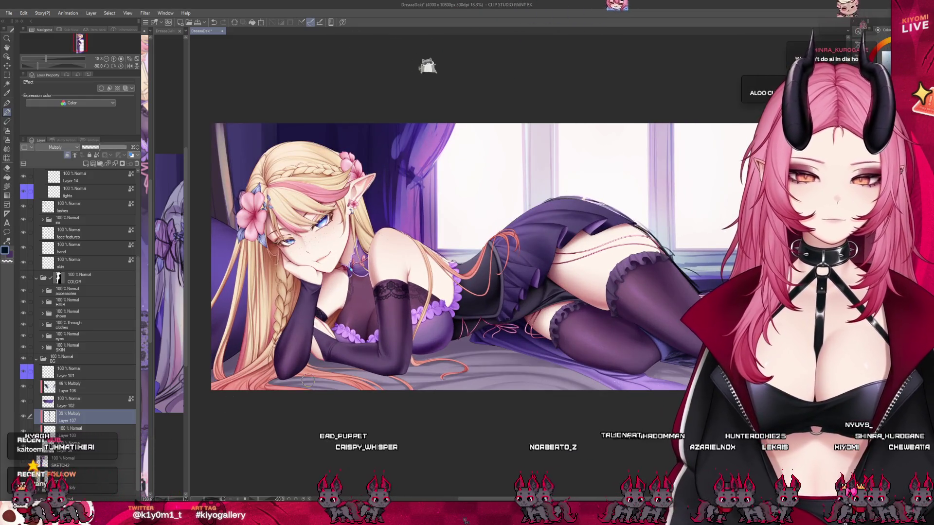
{"action": "key", "text": "bracketright"}
{"action": "key", "text": "bracketright"}
{"action": "key", "text": "bracketright"}
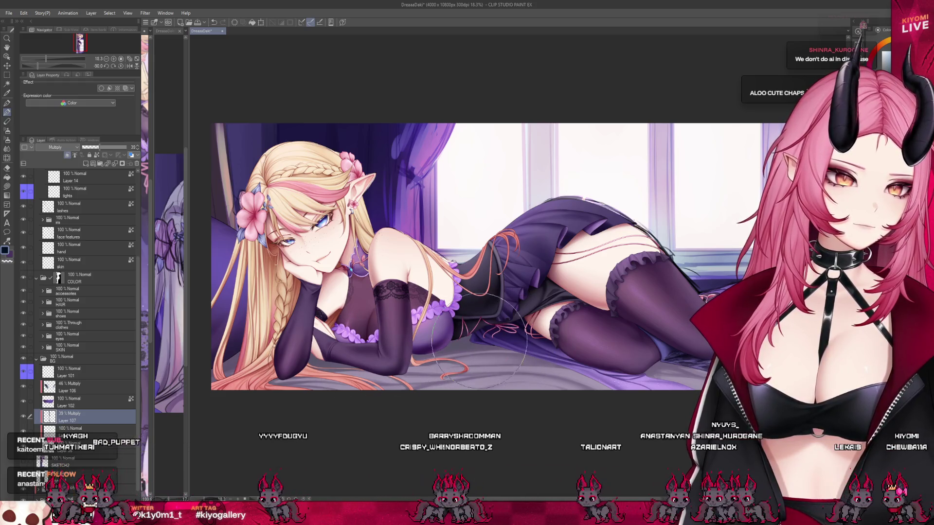
{"action": "scroll", "coordinate": [614, 341], "scroll_direction": "down", "scroll_amount": 5}
{"action": "scroll", "coordinate": [584, 335], "scroll_direction": "up", "scroll_amount": 5}
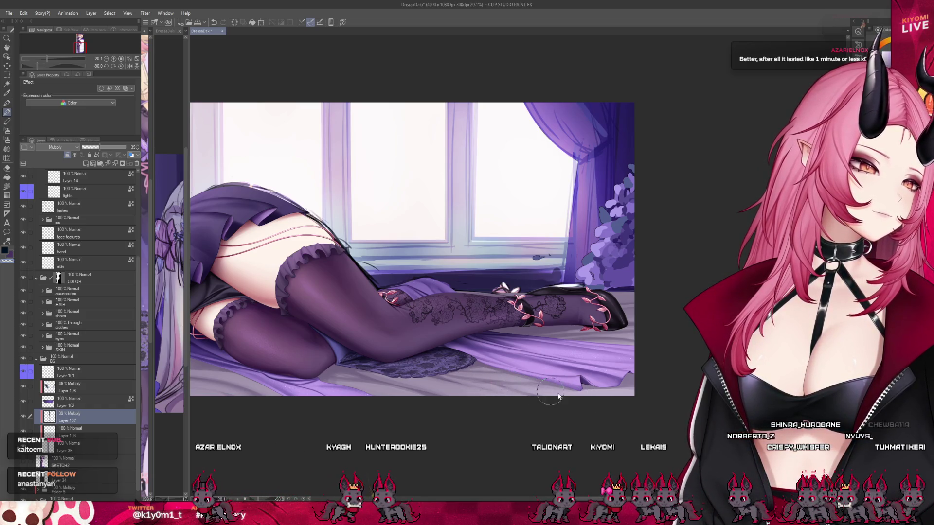
Zoom out to about 12.5% so the whole wide elf illustration fits on screen.
{"action": "scroll", "coordinate": [642, 312], "scroll_direction": "down", "scroll_amount": 5}
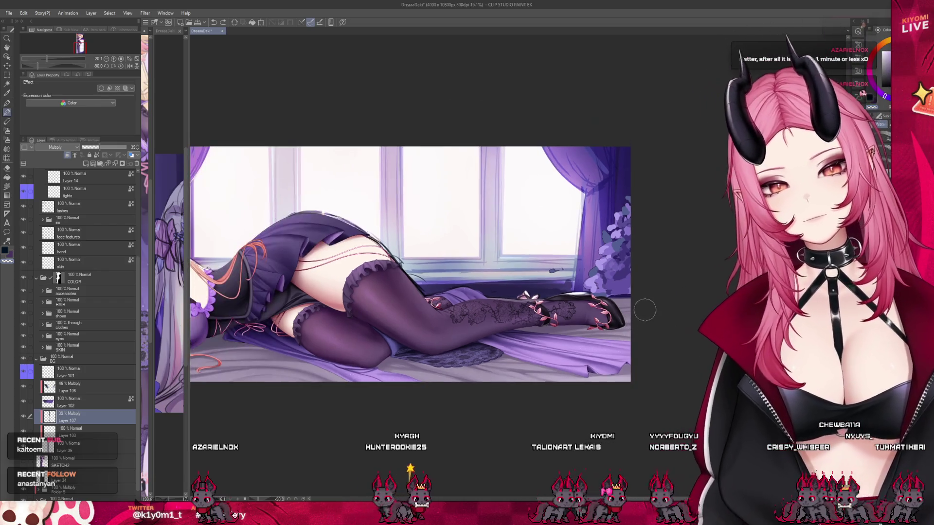
{"action": "scroll", "coordinate": [644, 310], "scroll_direction": "up", "scroll_amount": 5}
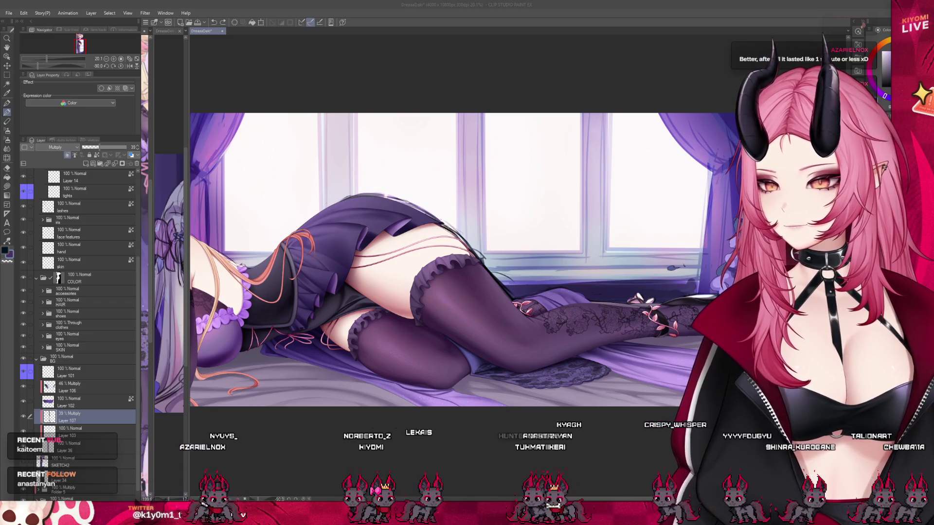
{"action": "scroll", "coordinate": [267, 215], "scroll_direction": "down", "scroll_amount": 2}
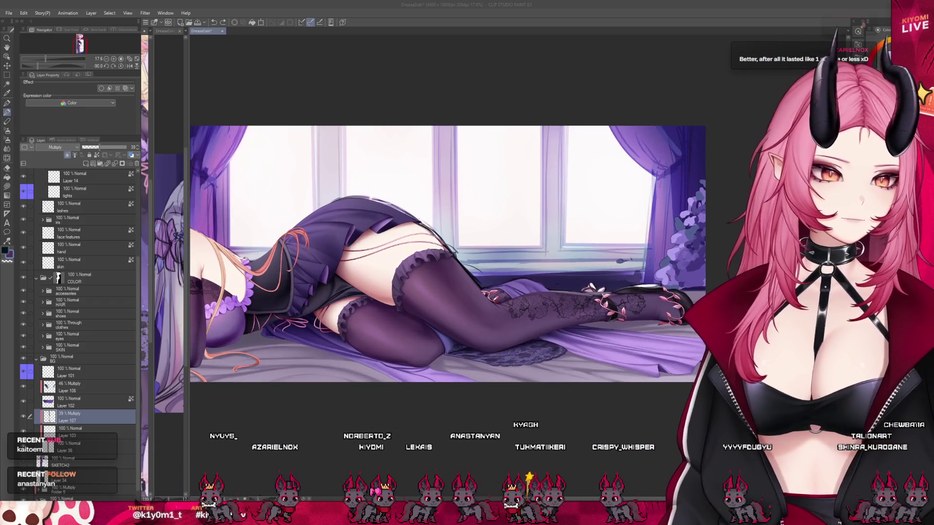
{"action": "left_click", "coordinate": [307, 359]}
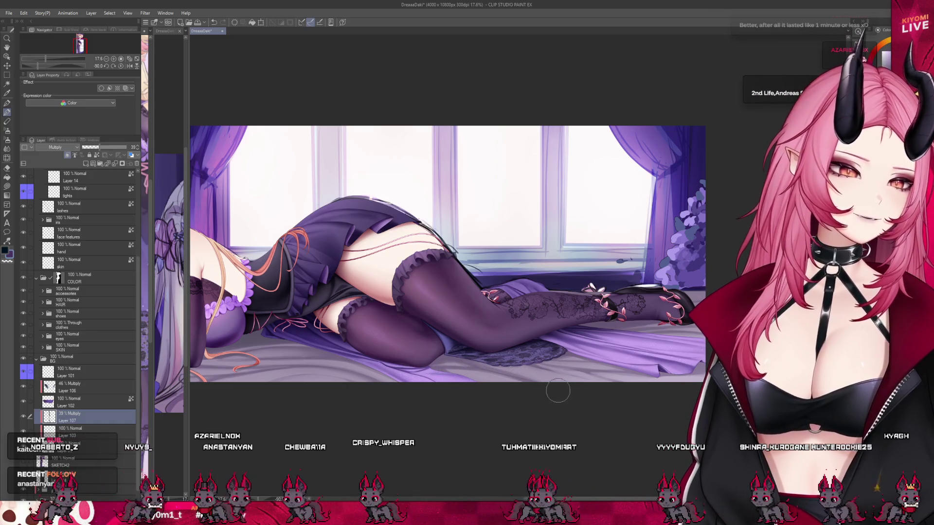
{"action": "scroll", "coordinate": [492, 359], "scroll_direction": "down", "scroll_amount": 3}
{"action": "scroll", "coordinate": [492, 359], "scroll_direction": "up", "scroll_amount": 2}
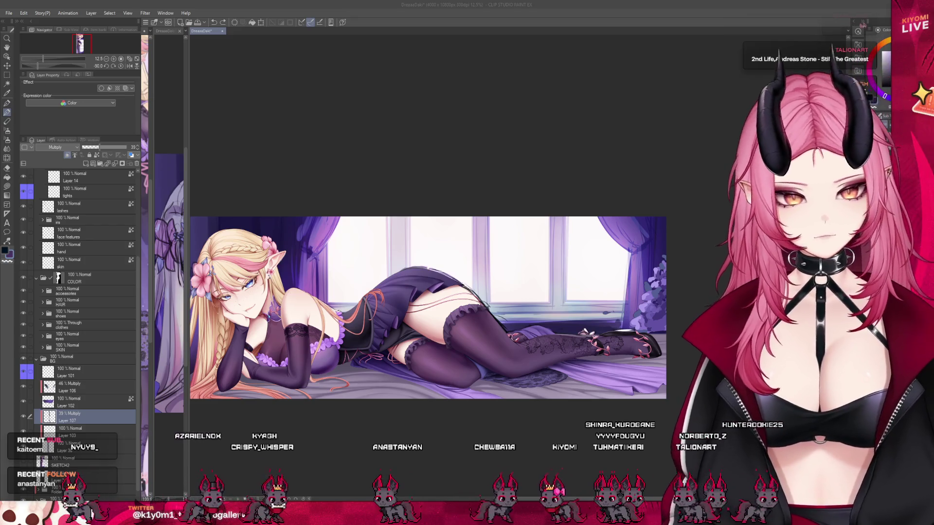
Zoom to about 27.5% centred on the stockinged legs, shoes and bed.
{"action": "scroll", "coordinate": [334, 438], "scroll_direction": "up", "scroll_amount": 1}
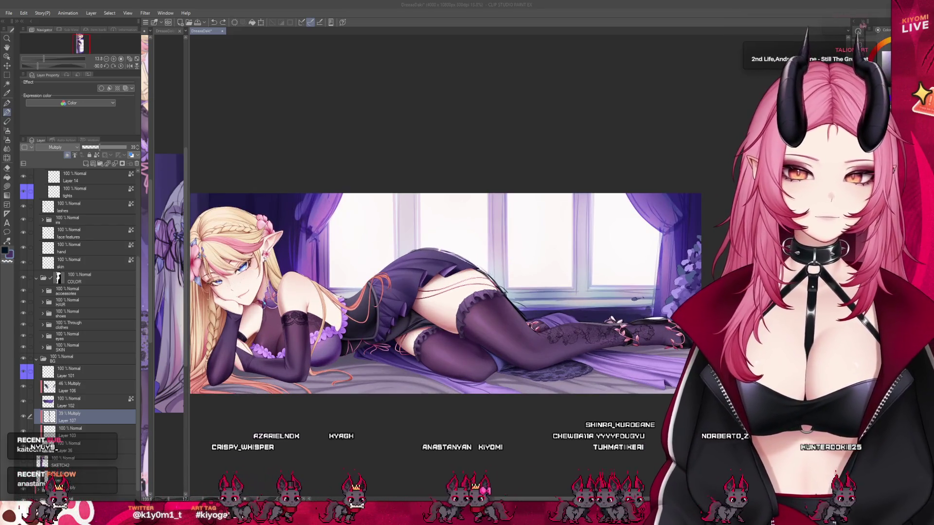
{"action": "scroll", "coordinate": [676, 360], "scroll_direction": "up", "scroll_amount": 5}
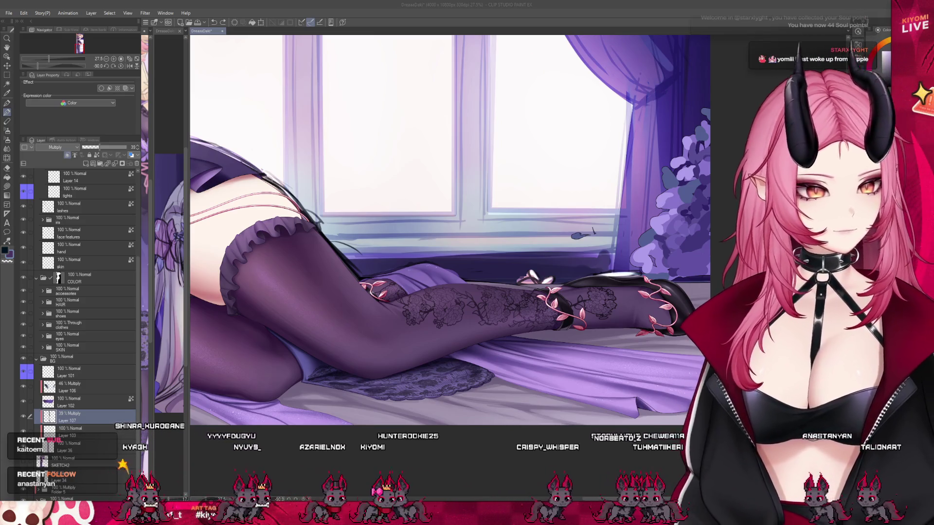
Zoom to 40% to inspect the lace stockings and heeled shoes.
{"action": "scroll", "coordinate": [692, 343], "scroll_direction": "up", "scroll_amount": 5}
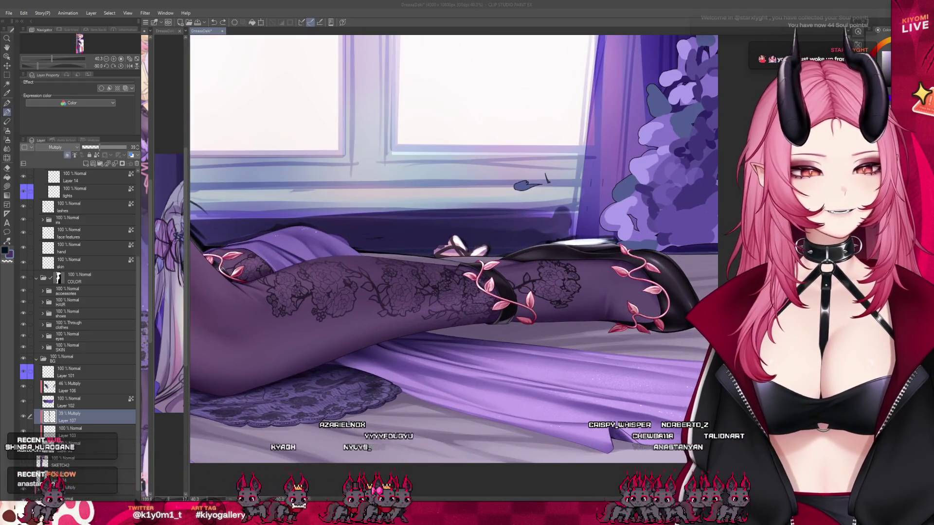
{"action": "left_click", "coordinate": [427, 372]}
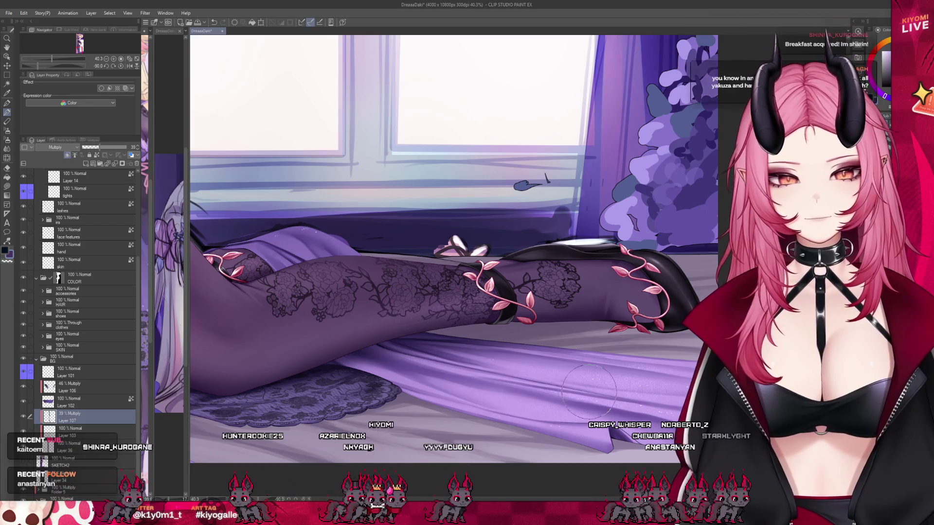
{"action": "scroll", "coordinate": [438, 413], "scroll_direction": "down", "scroll_amount": 4}
{"action": "scroll", "coordinate": [540, 425], "scroll_direction": "up", "scroll_amount": 2}
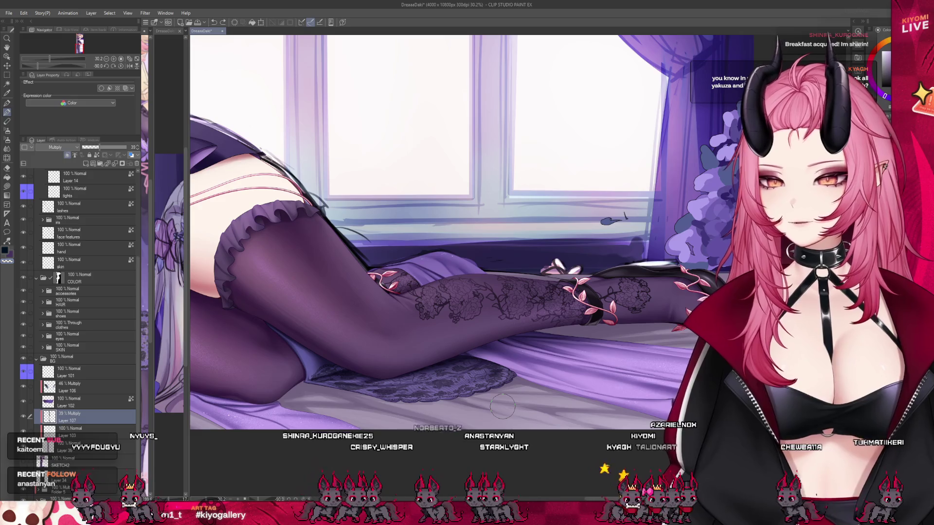
Zoom out to about 24% around the elf's face and upper body.
{"action": "scroll", "coordinate": [340, 346], "scroll_direction": "down", "scroll_amount": 1}
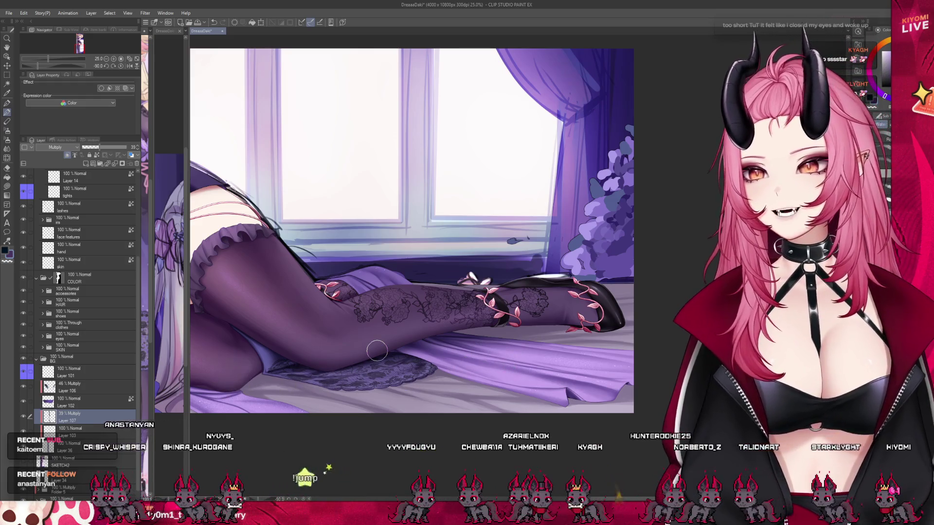
{"action": "scroll", "coordinate": [569, 356], "scroll_direction": "down", "scroll_amount": 4}
{"action": "scroll", "coordinate": [288, 322], "scroll_direction": "up", "scroll_amount": 4}
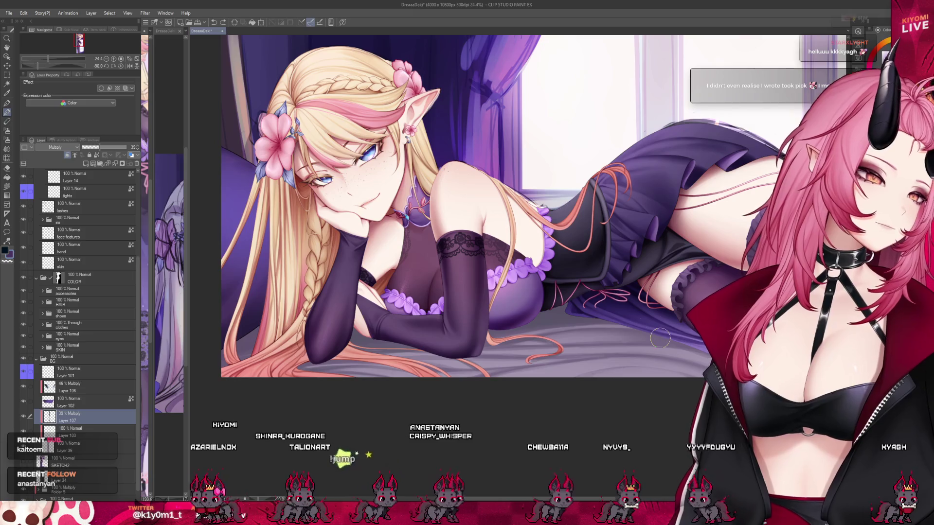
Zoom out to about 16.6% and switch to another painting tool for shading.
{"action": "scroll", "coordinate": [354, 342], "scroll_direction": "down", "scroll_amount": 2}
{"action": "scroll", "coordinate": [354, 342], "scroll_direction": "down", "scroll_amount": 2}
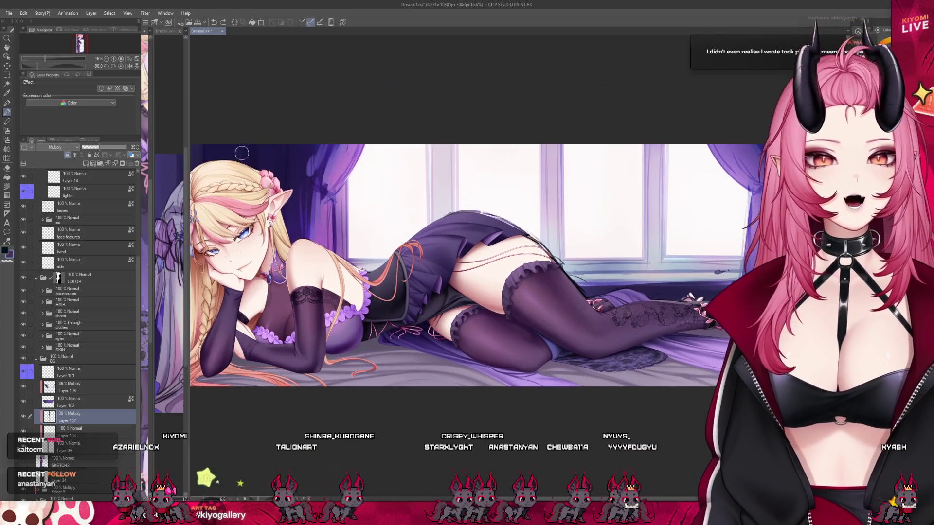
{"action": "left_click", "coordinate": [7, 140]}
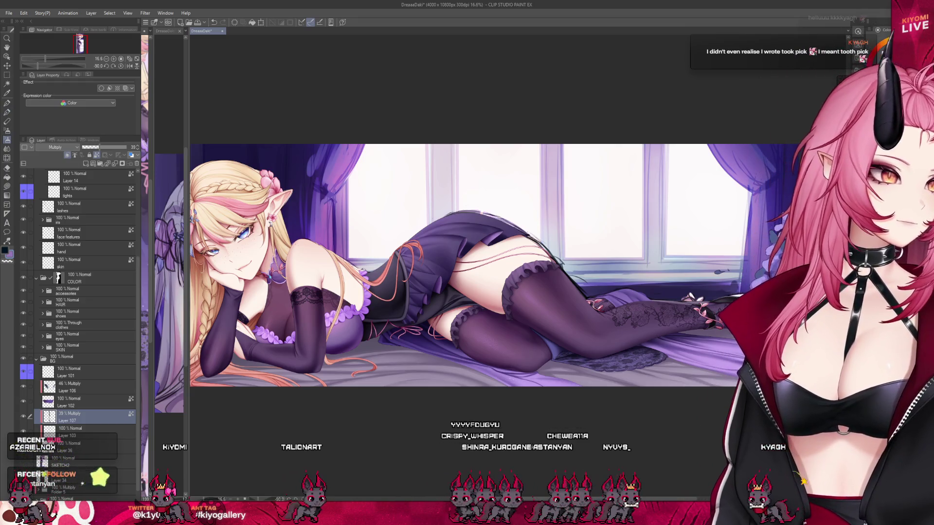
{"action": "left_click", "coordinate": [7, 130]}
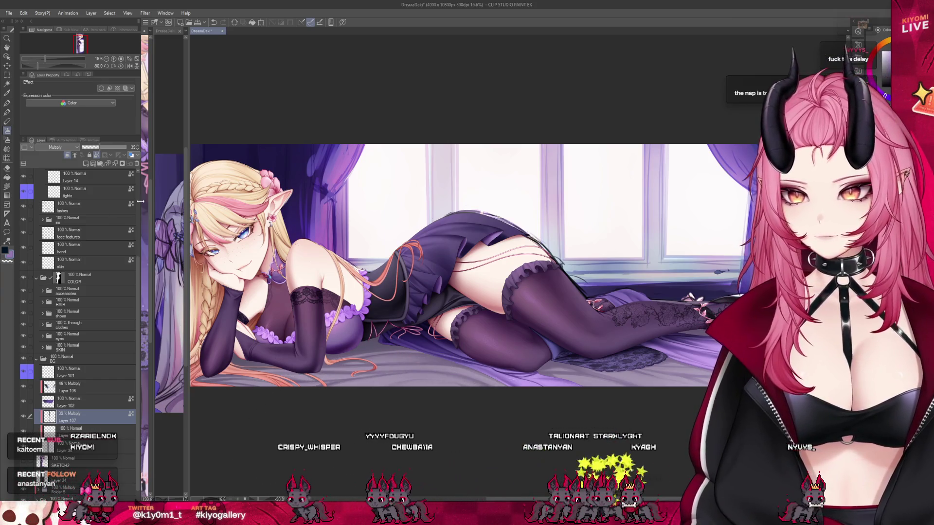
Raise Layer 107's opacity from 39 to 44.
{"action": "left_click_drag", "start_coordinate": [107, 151], "coordinate": [110, 151]}
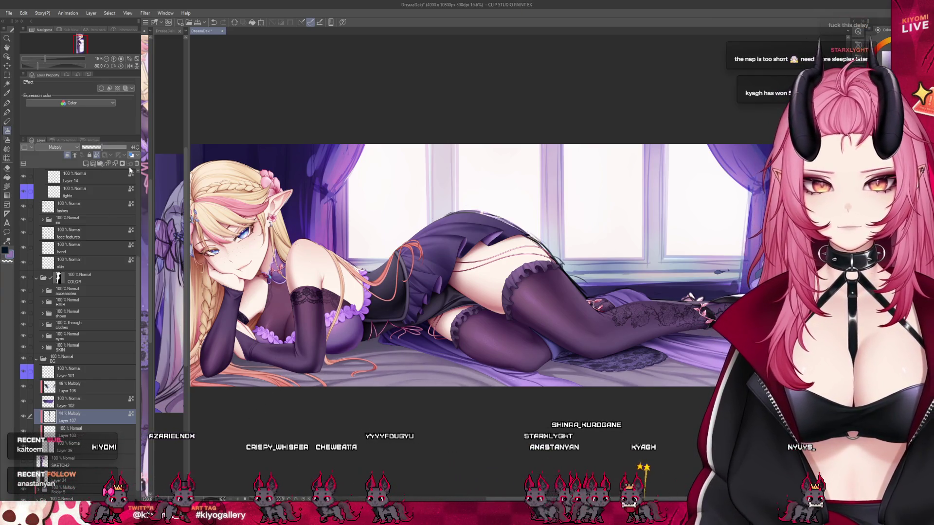
{"action": "scroll", "coordinate": [355, 337], "scroll_direction": "down", "scroll_amount": 2}
{"action": "scroll", "coordinate": [427, 381], "scroll_direction": "down", "scroll_amount": 1}
{"action": "scroll", "coordinate": [545, 279], "scroll_direction": "down", "scroll_amount": 1}
{"action": "scroll", "coordinate": [544, 280], "scroll_direction": "up", "scroll_amount": 3}
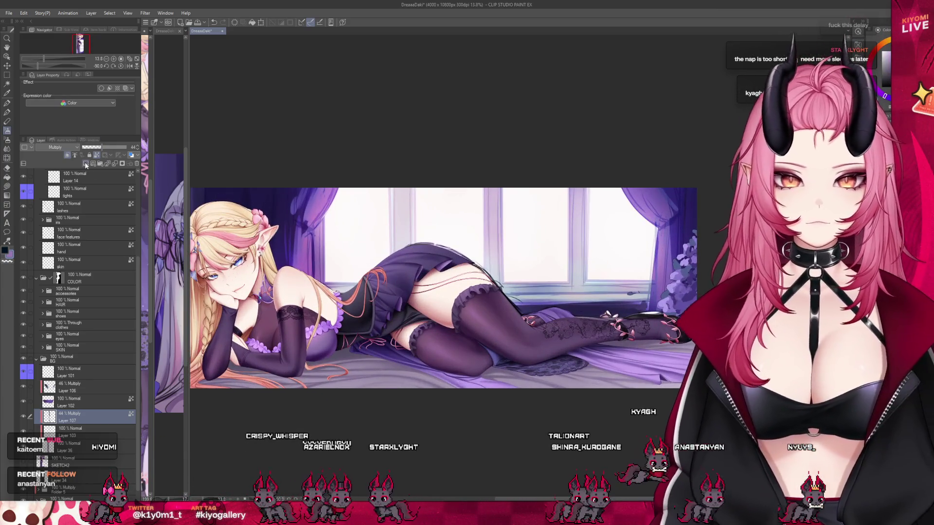
Add a new layer above Layer 107 and paint darker shading across the waist and bed.
{"action": "left_click", "coordinate": [86, 164]}
{"action": "scroll", "coordinate": [65, 147], "scroll_direction": "down", "scroll_amount": 2}
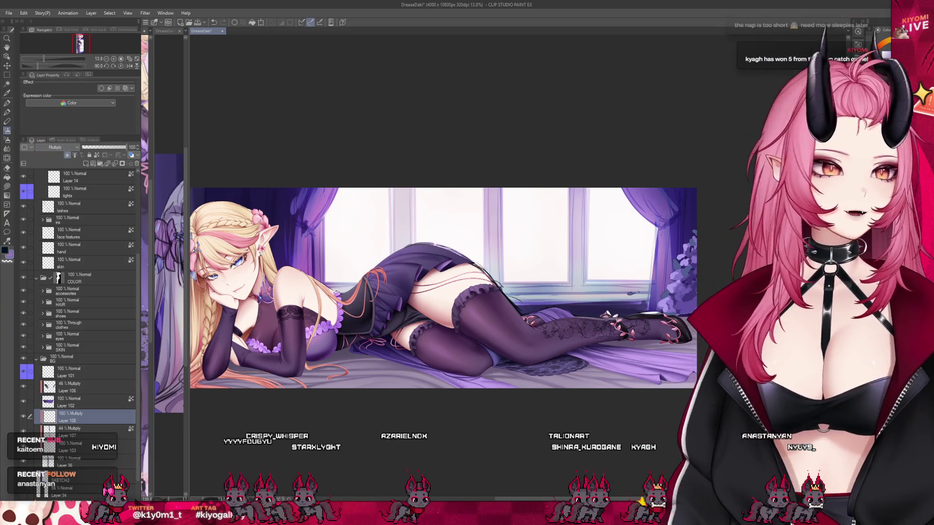
{"action": "mouse_move", "coordinate": [281, 345]}
{"action": "left_mouse_down"}
{"action": "mouse_move", "coordinate": [398, 364]}
{"action": "mouse_move", "coordinate": [491, 340]}
{"action": "mouse_move", "coordinate": [384, 357]}
{"action": "left_mouse_up"}
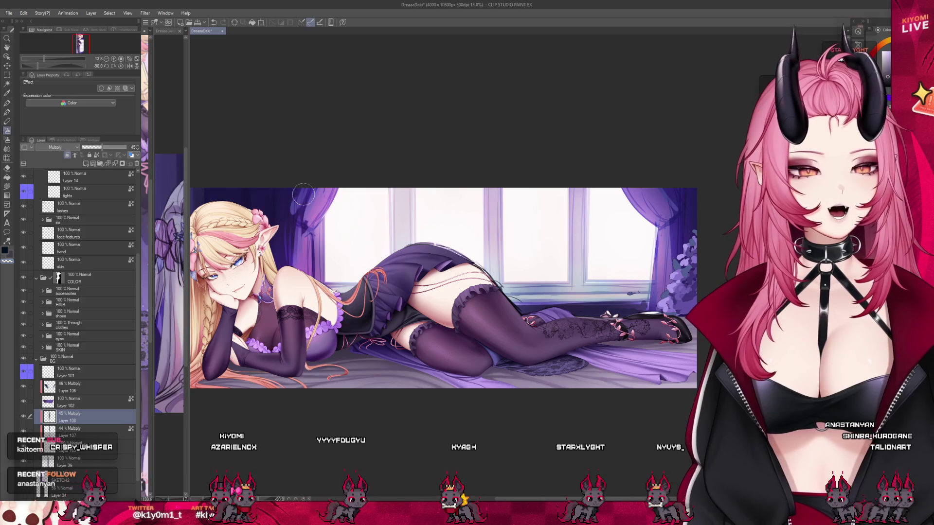
{"action": "scroll", "coordinate": [487, 243], "scroll_direction": "down", "scroll_amount": 1}
{"action": "scroll", "coordinate": [525, 252], "scroll_direction": "up", "scroll_amount": 2}
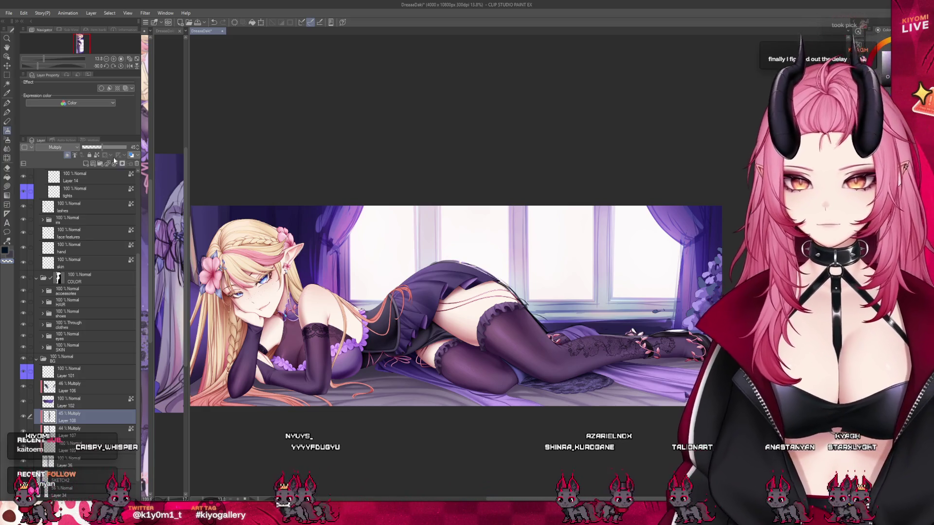
Raise Layer 108's opacity from 80% to 93%.
{"action": "left_click_drag", "start_coordinate": [118, 154], "coordinate": [120, 155]}
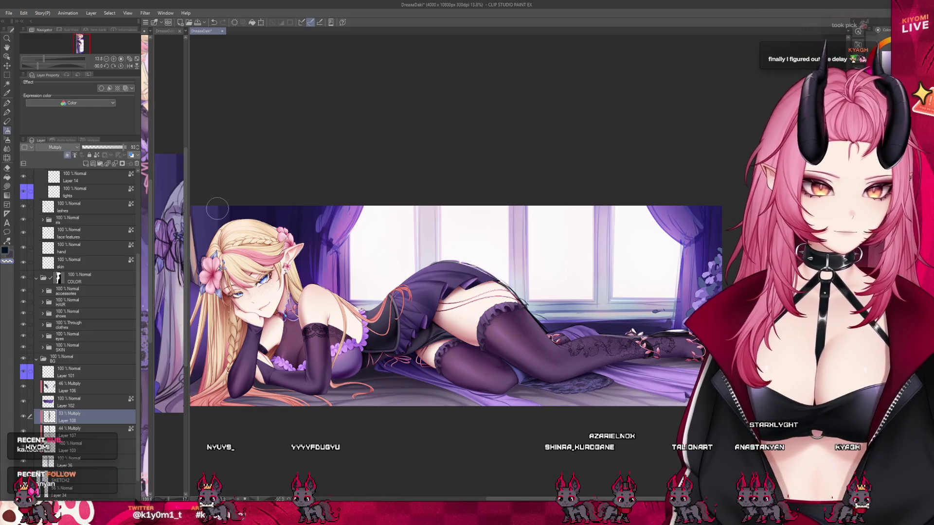
{"action": "scroll", "coordinate": [403, 377], "scroll_direction": "down", "scroll_amount": 2}
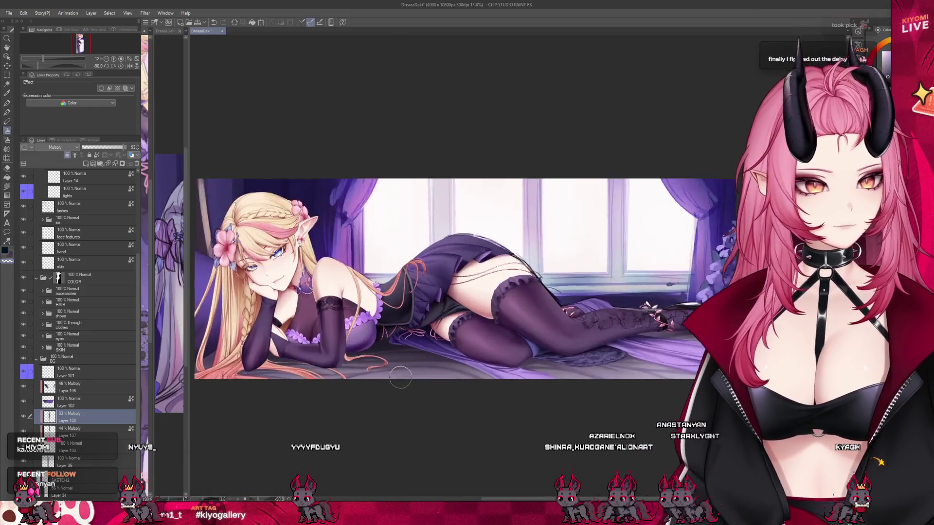
{"action": "scroll", "coordinate": [404, 378], "scroll_direction": "up", "scroll_amount": 5}
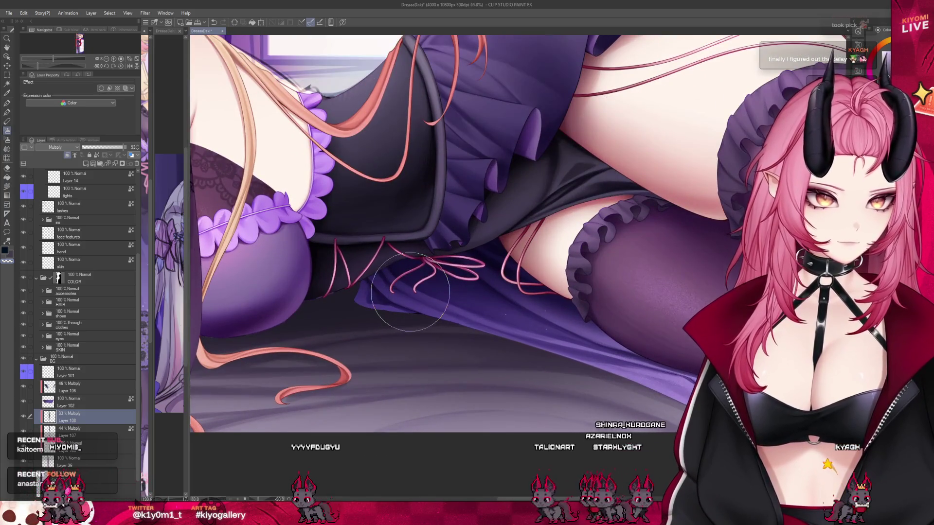
{"action": "scroll", "coordinate": [410, 291], "scroll_direction": "down", "scroll_amount": 5}
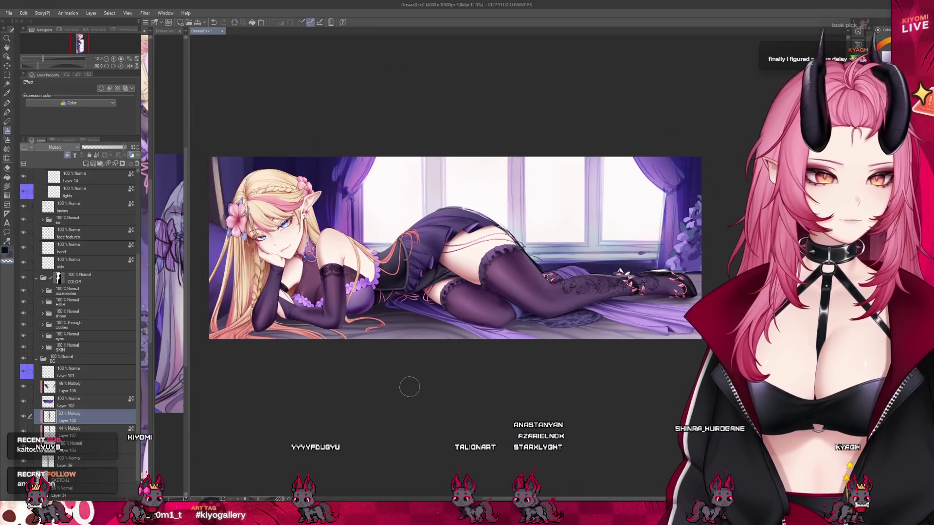
{"action": "scroll", "coordinate": [409, 387], "scroll_direction": "down", "scroll_amount": 1}
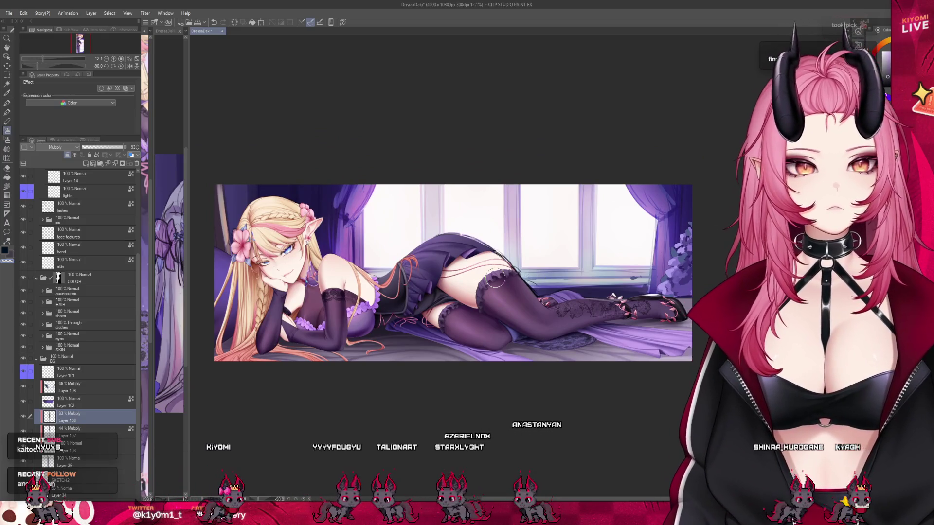
{"action": "scroll", "coordinate": [385, 308], "scroll_direction": "down", "scroll_amount": 2}
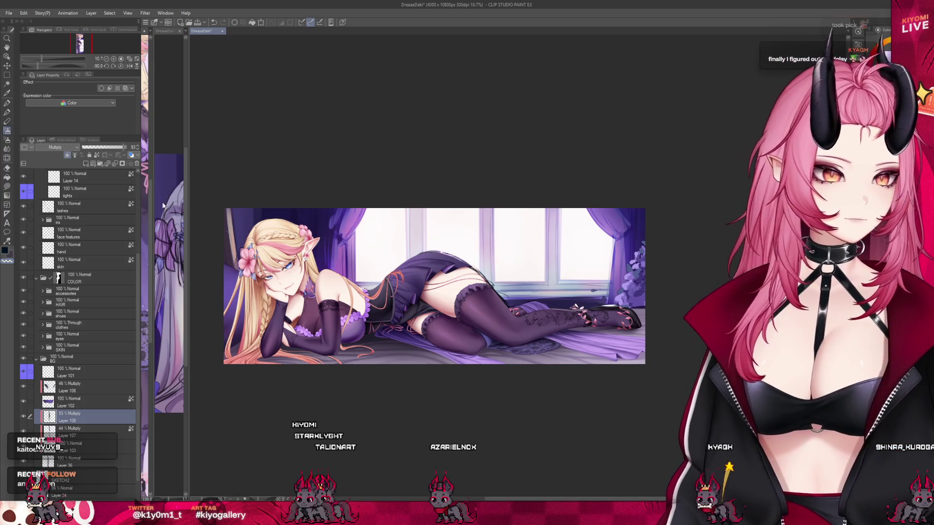
Lower the Multiply shading layer's opacity to about 75%.
{"action": "left_click_drag", "start_coordinate": [125, 147], "coordinate": [118, 152]}
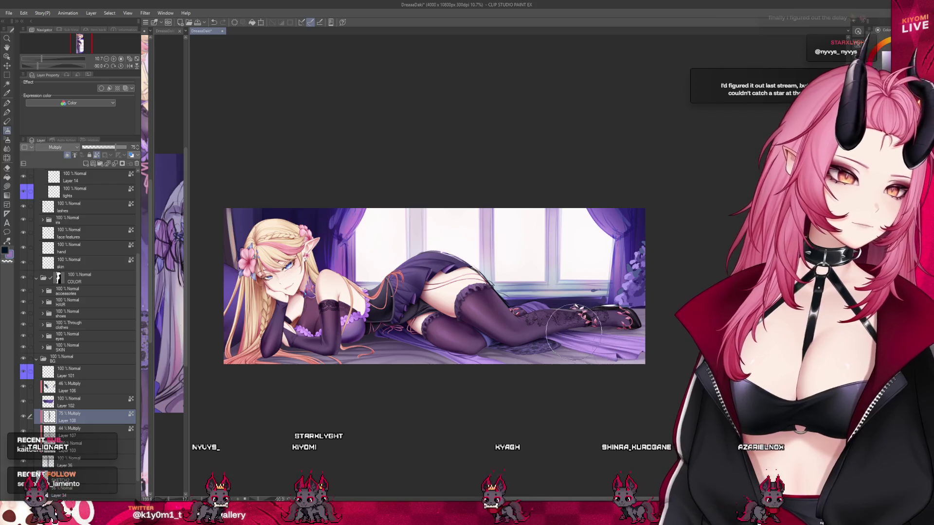
{"action": "scroll", "coordinate": [455, 311], "scroll_direction": "down", "scroll_amount": 2}
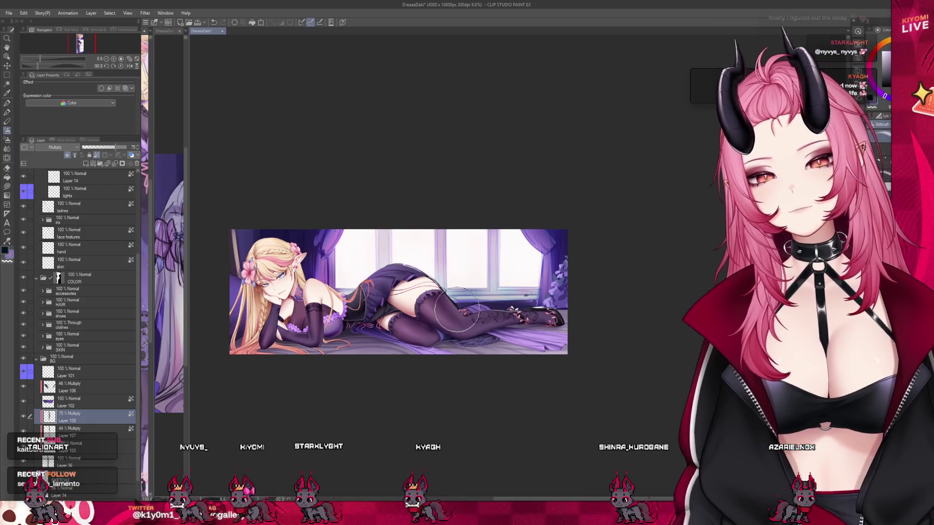
{"action": "scroll", "coordinate": [455, 312], "scroll_direction": "up", "scroll_amount": 2}
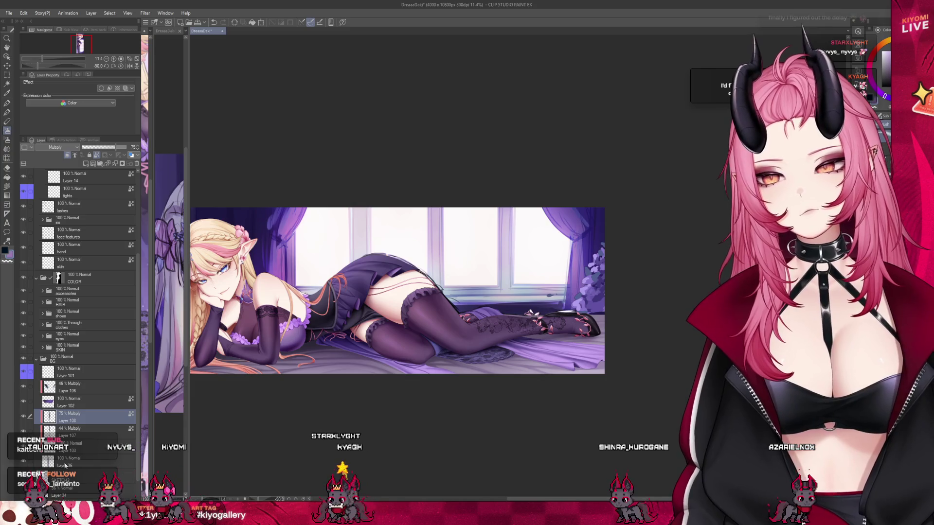
{"action": "left_click", "coordinate": [65, 465]}
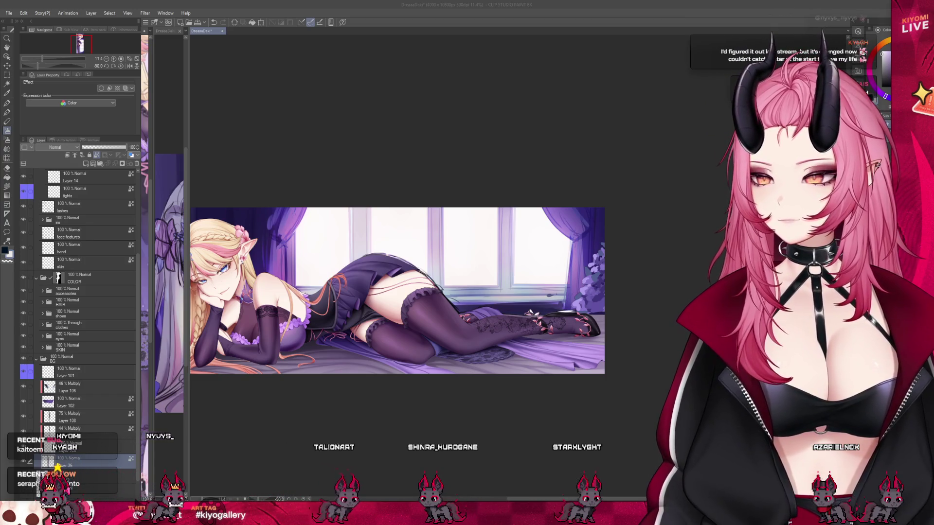
{"action": "scroll", "coordinate": [400, 322], "scroll_direction": "down", "scroll_amount": 1}
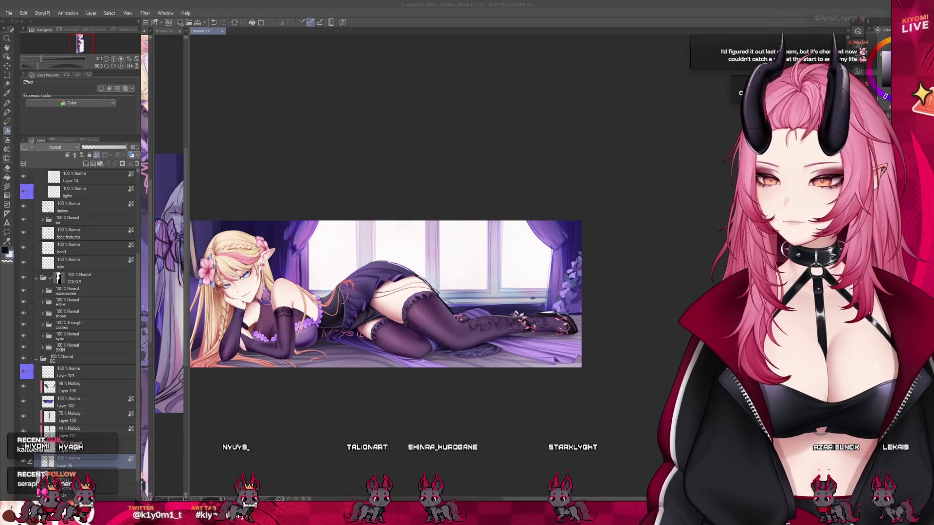
{"action": "scroll", "coordinate": [282, 397], "scroll_direction": "up", "scroll_amount": 1}
{"action": "scroll", "coordinate": [538, 410], "scroll_direction": "down", "scroll_amount": 1}
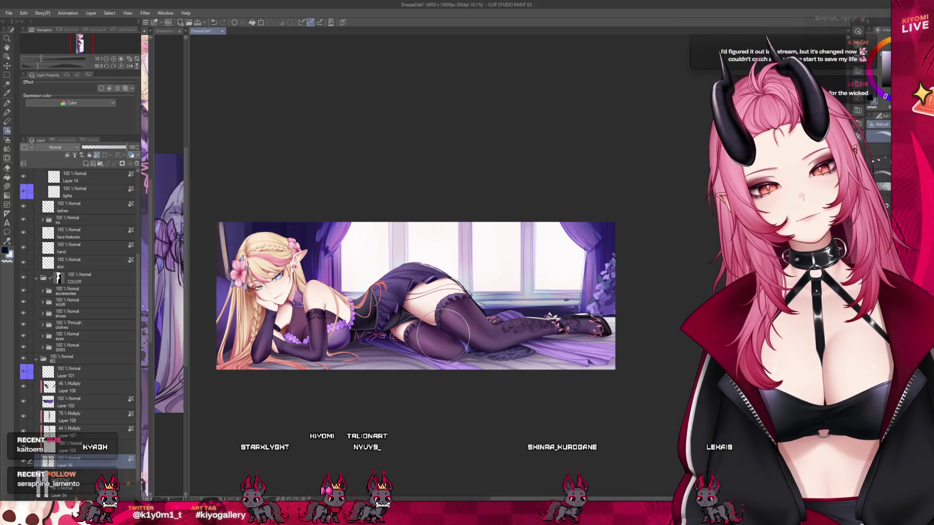
{"action": "scroll", "coordinate": [361, 270], "scroll_direction": "up", "scroll_amount": 2}
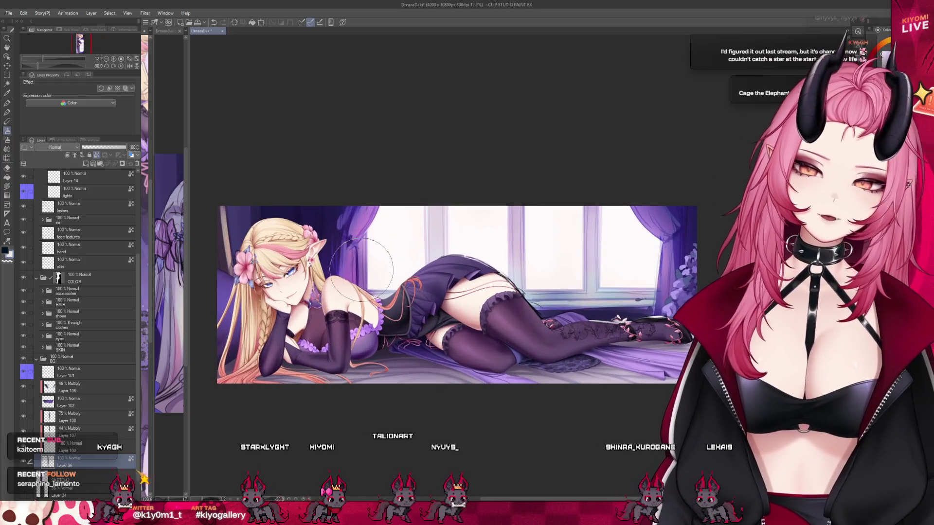
{"action": "scroll", "coordinate": [361, 269], "scroll_direction": "up", "scroll_amount": 1}
{"action": "key", "text": "bracketright"}
{"action": "key", "text": "bracketright"}
{"action": "key", "text": "bracketright"}
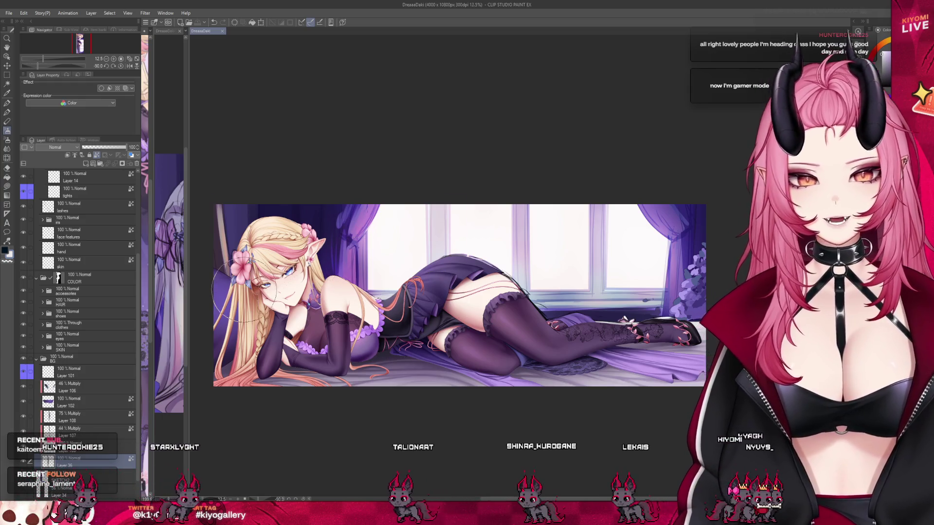
{"action": "scroll", "coordinate": [241, 293], "scroll_direction": "up", "scroll_amount": 1}
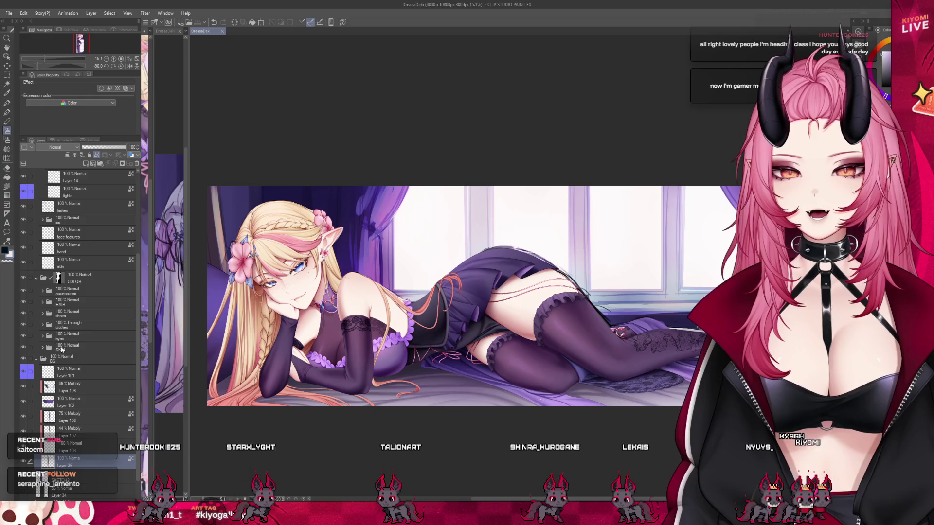
{"action": "left_click", "coordinate": [88, 416]}
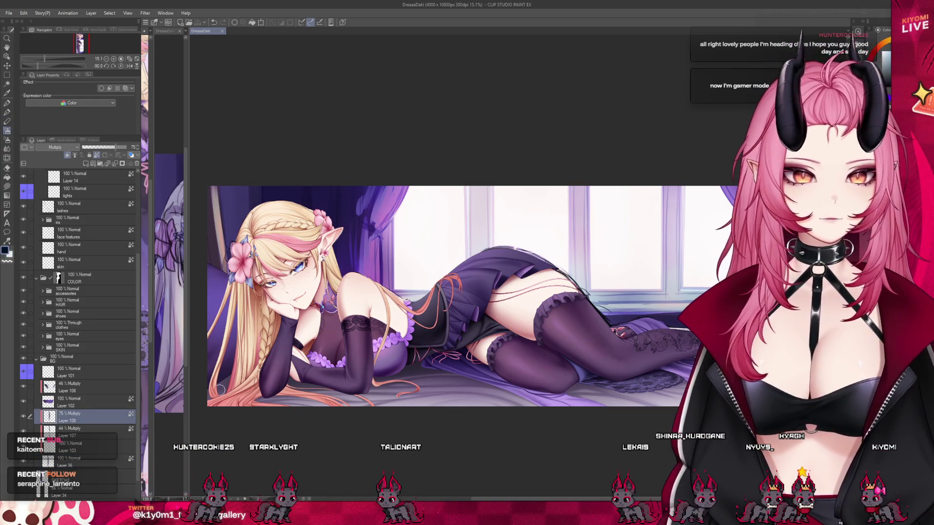
{"action": "left_click", "coordinate": [106, 427]}
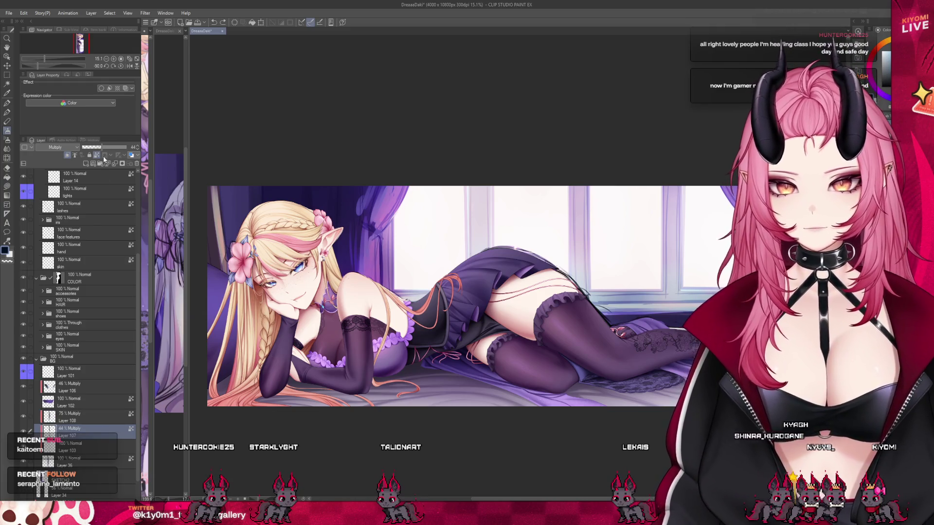
{"action": "left_click", "coordinate": [95, 415]}
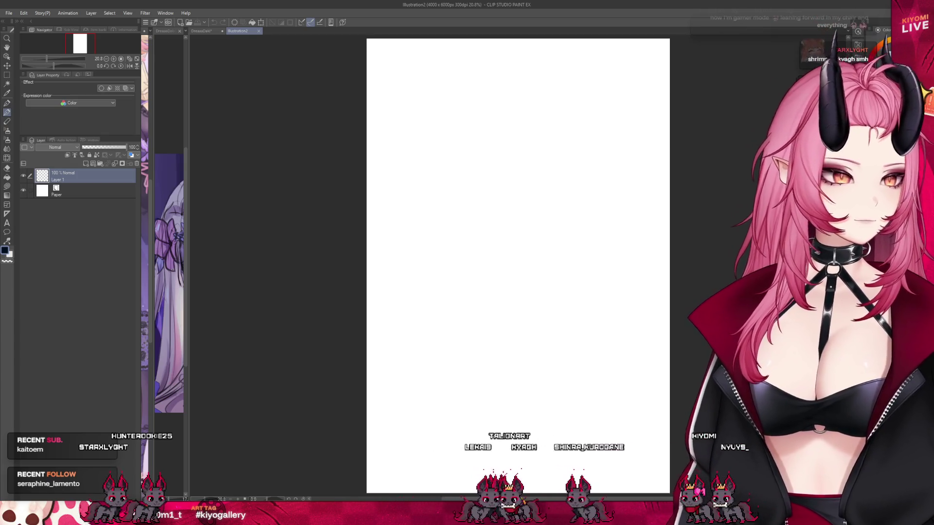
Sketch the round head outline with a book and desk surface beside it.
{"action": "mouse_move", "coordinate": [435, 205]}
{"action": "left_mouse_down"}
{"action": "mouse_move", "coordinate": [455, 230]}
{"action": "mouse_move", "coordinate": [479, 185]}
{"action": "left_mouse_up"}
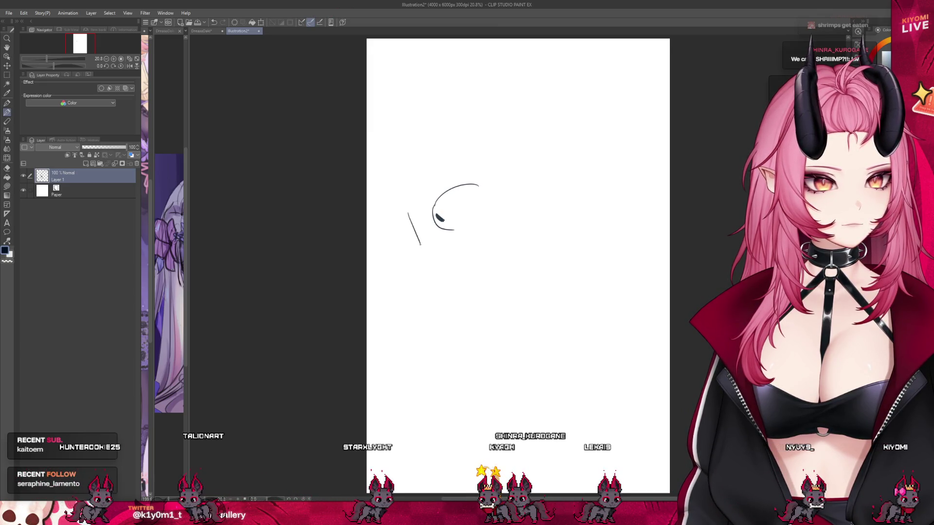
{"action": "mouse_move", "coordinate": [403, 214]}
{"action": "left_mouse_down"}
{"action": "mouse_move", "coordinate": [413, 249]}
{"action": "mouse_move", "coordinate": [428, 209]}
{"action": "mouse_move", "coordinate": [434, 266]}
{"action": "mouse_move", "coordinate": [456, 267]}
{"action": "mouse_move", "coordinate": [464, 253]}
{"action": "left_mouse_up"}
{"action": "left_click_drag", "start_coordinate": [462, 256], "coordinate": [453, 272]}
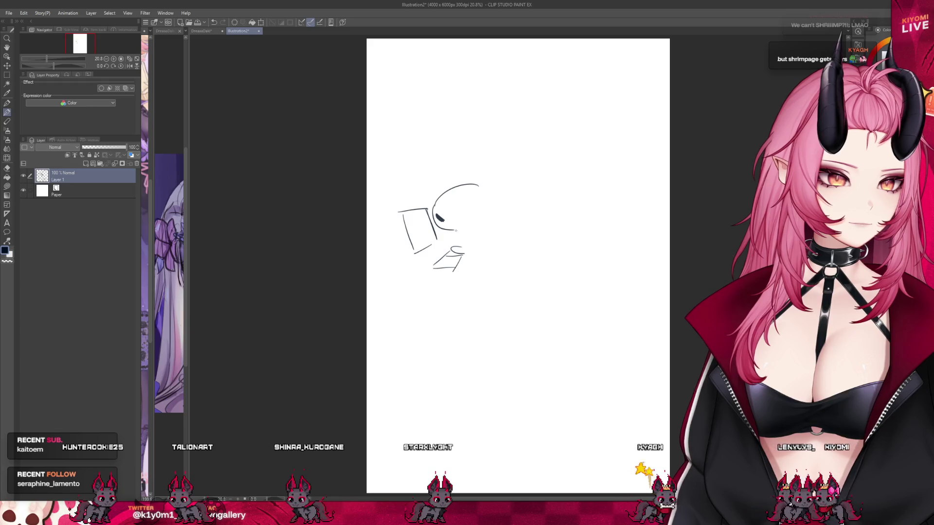
{"action": "left_click_drag", "start_coordinate": [457, 227], "coordinate": [488, 254]}
{"action": "left_click_drag", "start_coordinate": [478, 185], "coordinate": [520, 251]}
{"action": "mouse_move", "coordinate": [476, 229]}
{"action": "left_mouse_down"}
{"action": "mouse_move", "coordinate": [474, 258]}
{"action": "mouse_move", "coordinate": [525, 250]}
{"action": "left_mouse_up"}
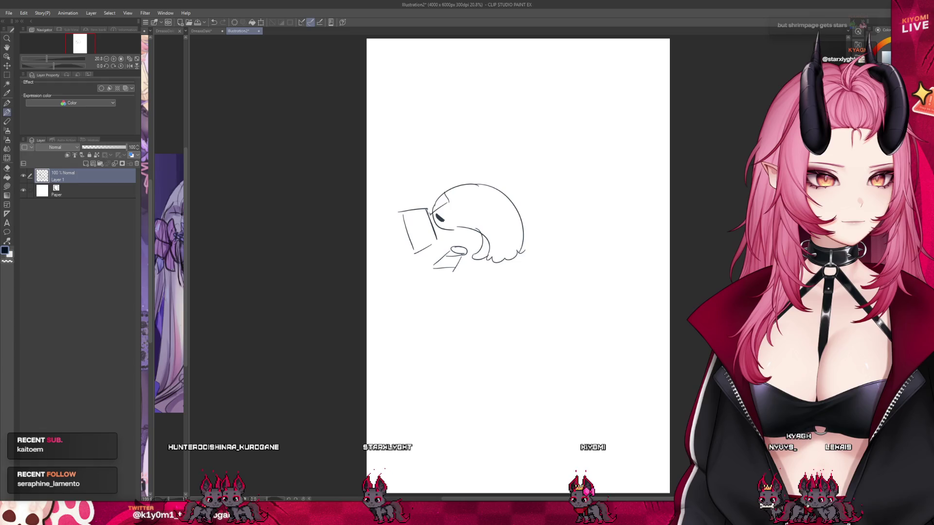
Add a detail at the top of the head, close the mouth loop and draw the desk edge.
{"action": "left_click_drag", "start_coordinate": [440, 185], "coordinate": [453, 200]}
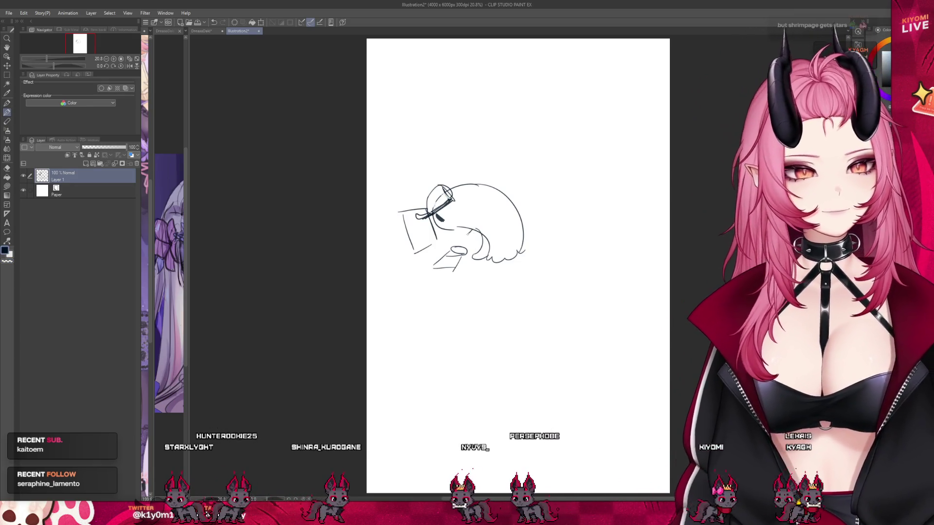
{"action": "left_click_drag", "start_coordinate": [453, 245], "coordinate": [468, 243]}
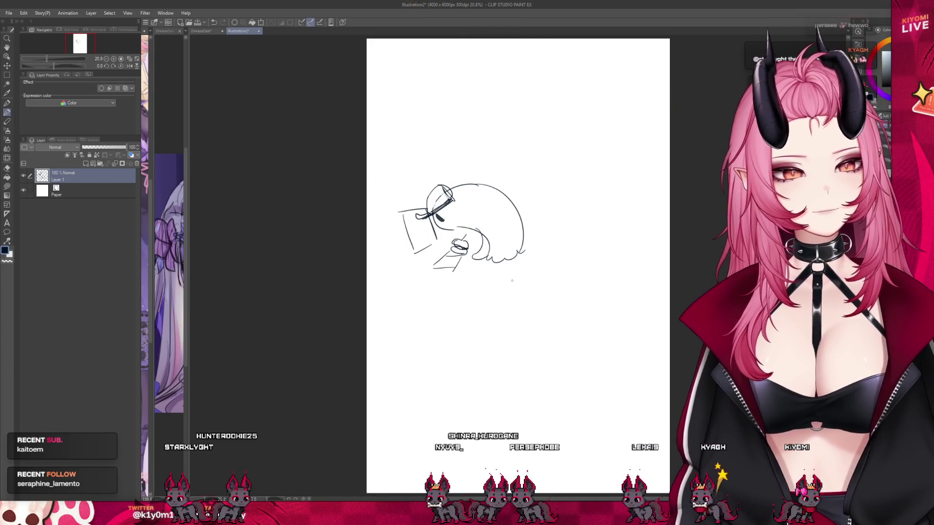
{"action": "left_click_drag", "start_coordinate": [408, 274], "coordinate": [455, 270]}
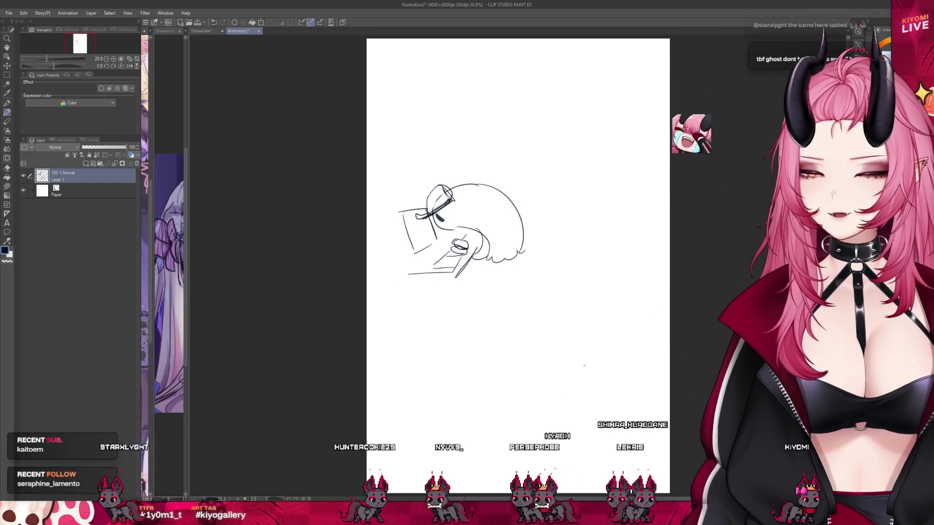
{"action": "scroll", "coordinate": [596, 377], "scroll_direction": "down", "scroll_amount": 2}
{"action": "scroll", "coordinate": [613, 331], "scroll_direction": "up", "scroll_amount": 2}
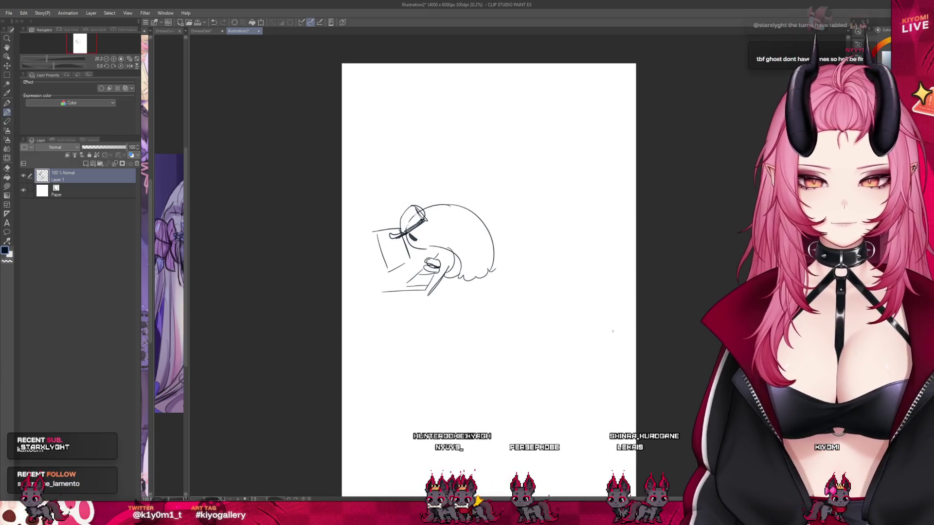
{"action": "scroll", "coordinate": [612, 331], "scroll_direction": "down", "scroll_amount": 1}
{"action": "scroll", "coordinate": [603, 243], "scroll_direction": "up", "scroll_amount": 3}
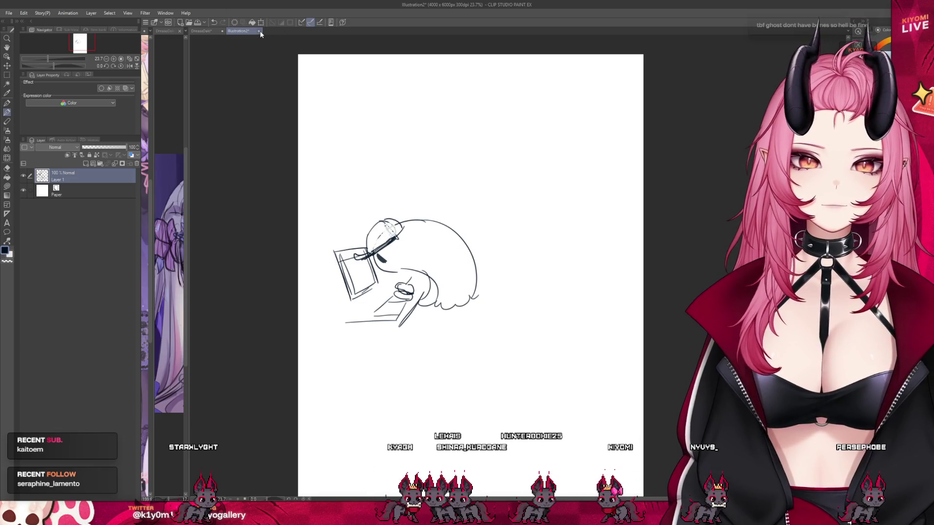
Close the sketch canvas and return to the elf illustration.
{"action": "key", "text": "ctrl+w"}
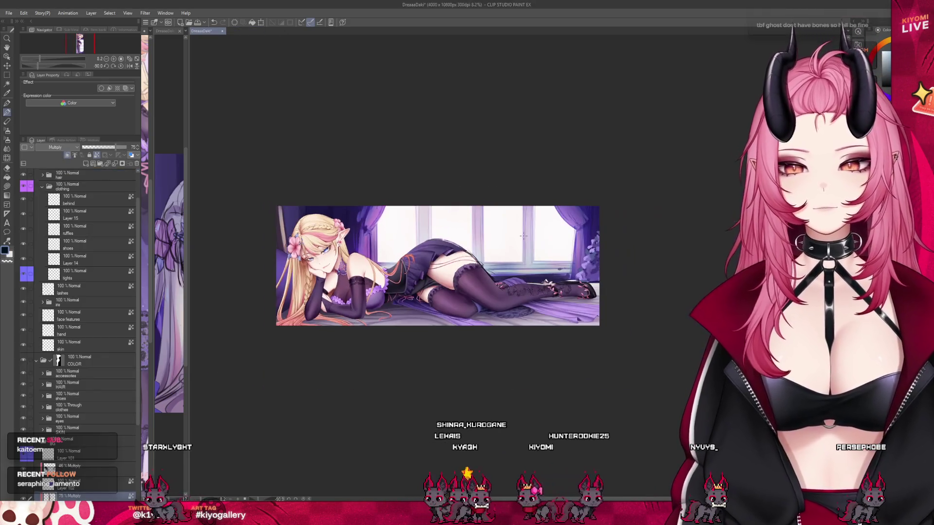
{"action": "scroll", "coordinate": [617, 282], "scroll_direction": "down", "scroll_amount": 3}
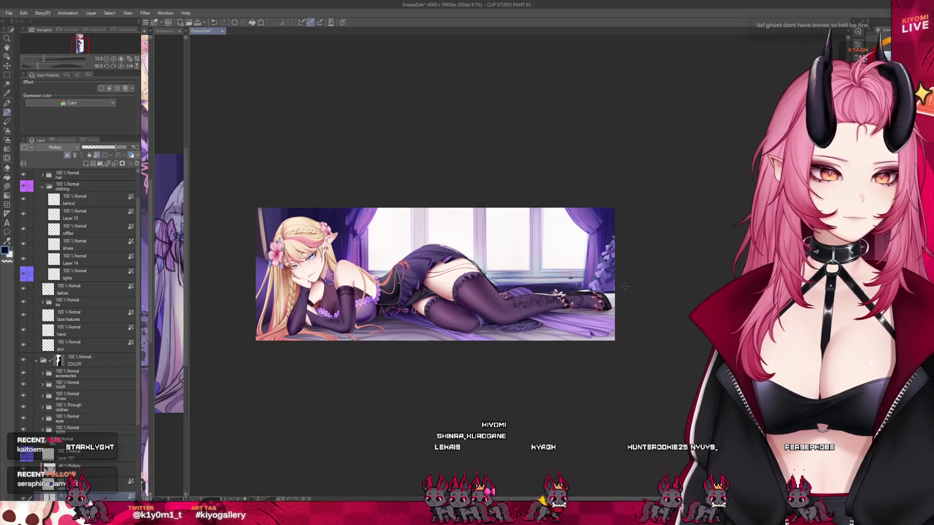
{"action": "scroll", "coordinate": [352, 270], "scroll_direction": "up", "scroll_amount": 5}
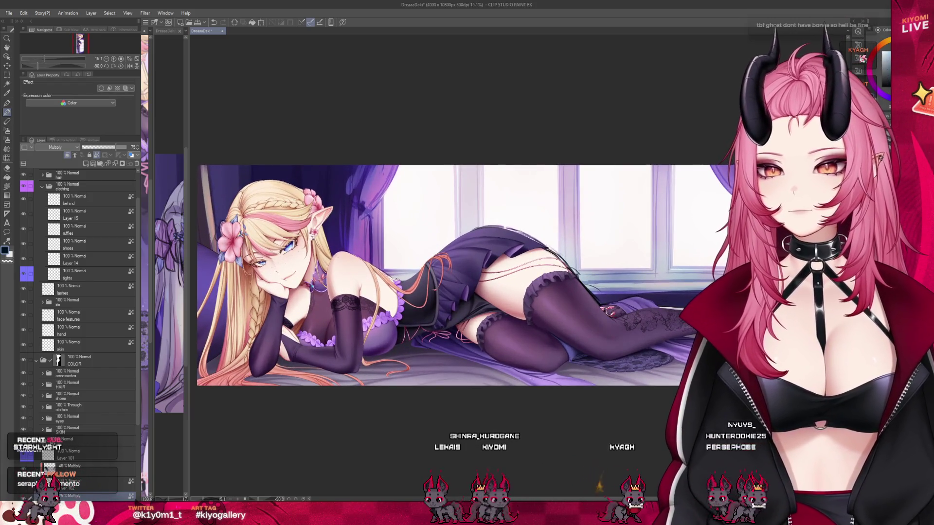
{"action": "scroll", "coordinate": [369, 275], "scroll_direction": "down", "scroll_amount": 1}
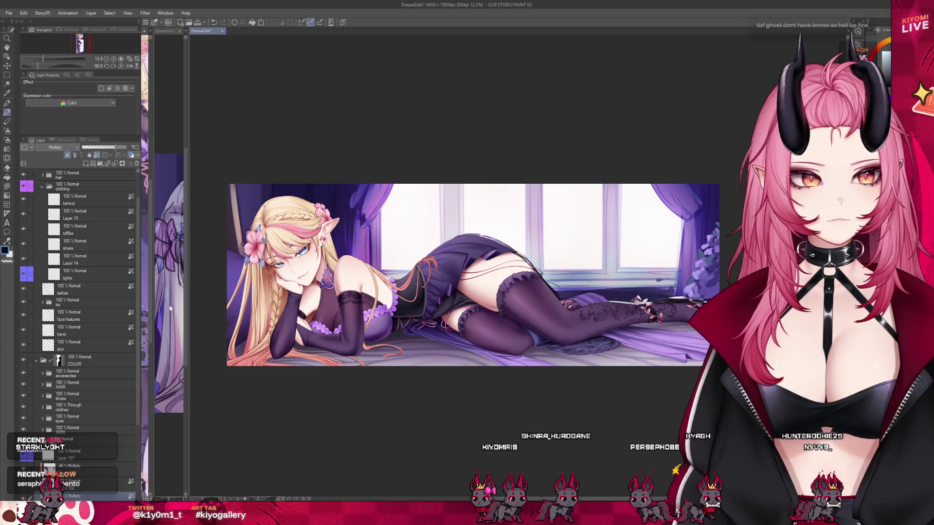
{"action": "scroll", "coordinate": [57, 387], "scroll_direction": "down", "scroll_amount": 3}
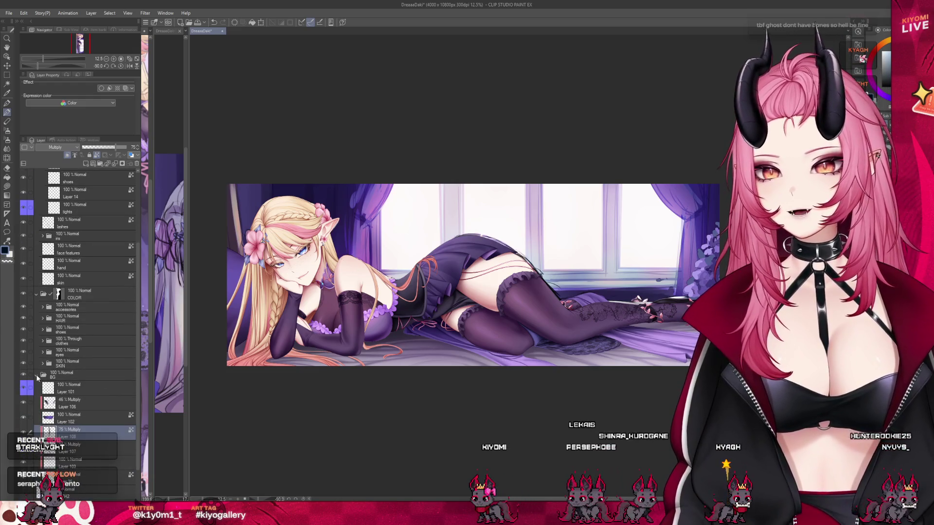
Collapse the BG folder and toggle the room background off and on to compare.
{"action": "left_click", "coordinate": [38, 378]}
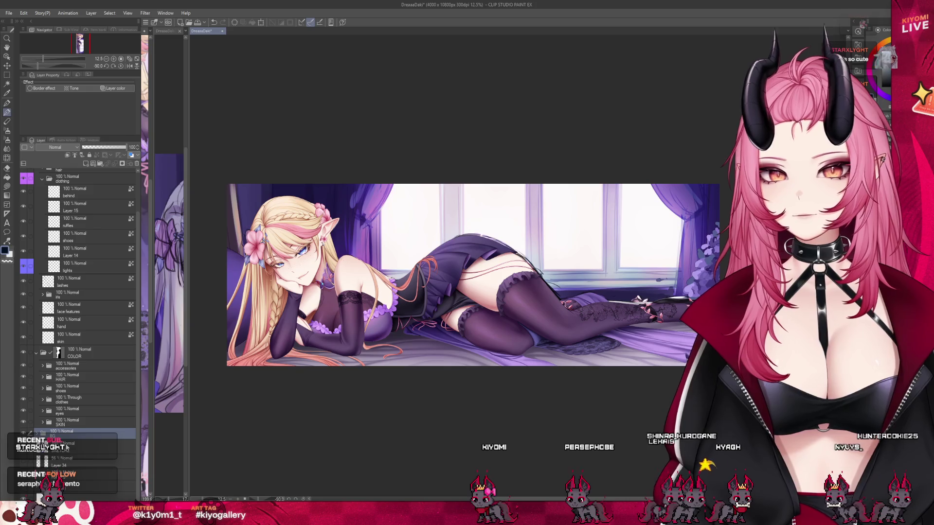
{"action": "left_click", "coordinate": [24, 491]}
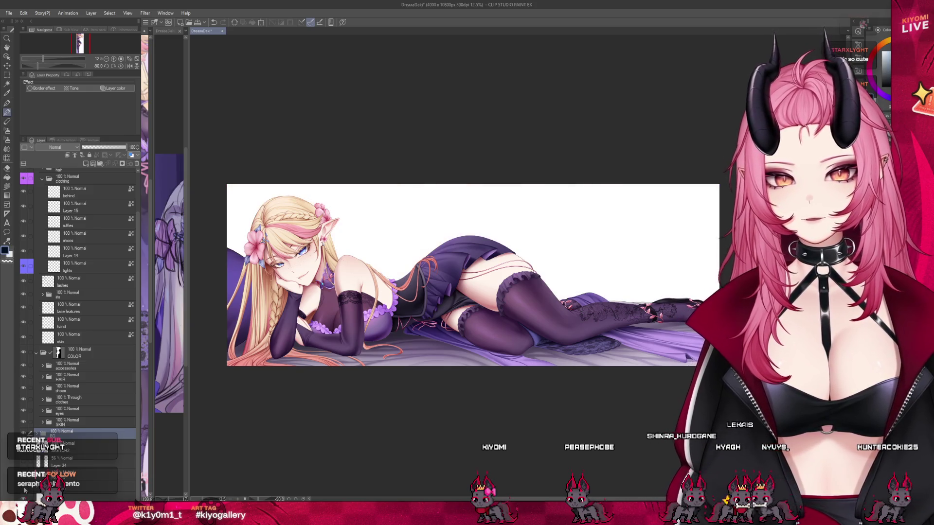
{"action": "left_click", "coordinate": [24, 490]}
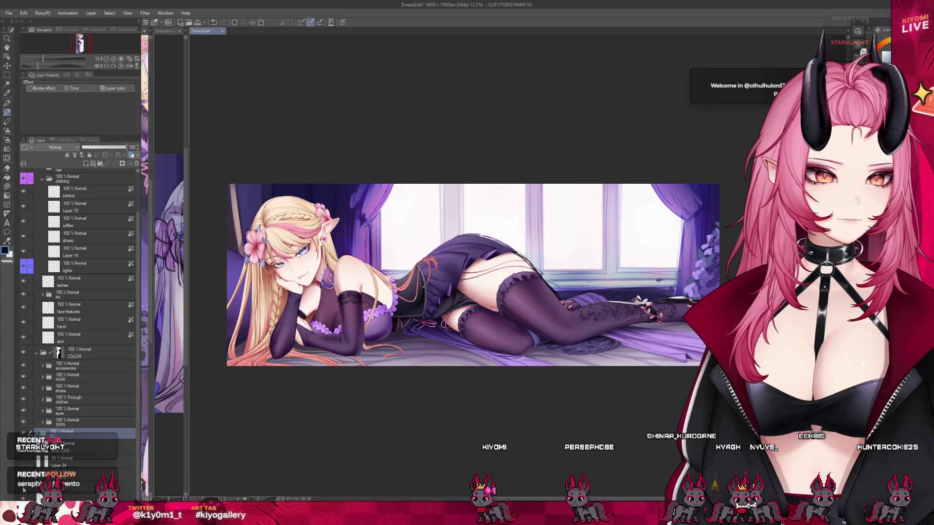
{"action": "left_click", "coordinate": [23, 490]}
{"action": "left_click", "coordinate": [23, 490]}
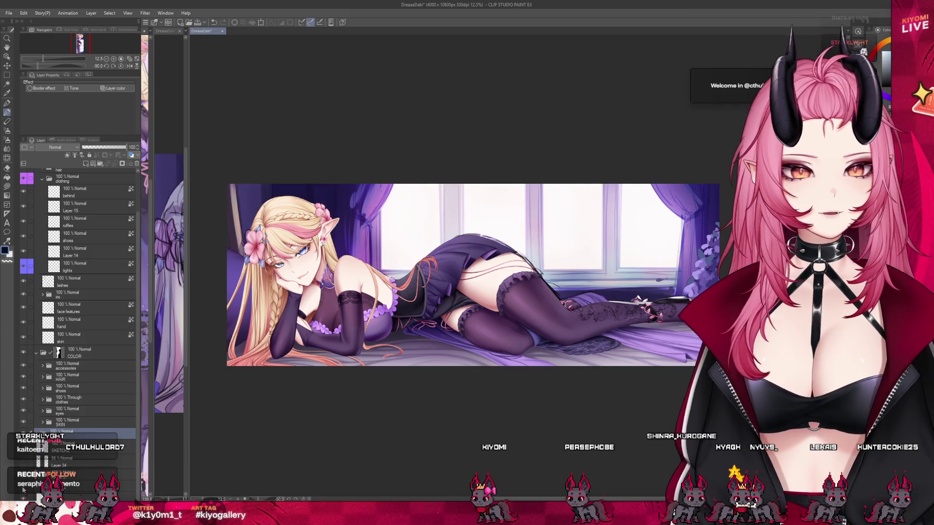
{"action": "left_click", "coordinate": [76, 443]}
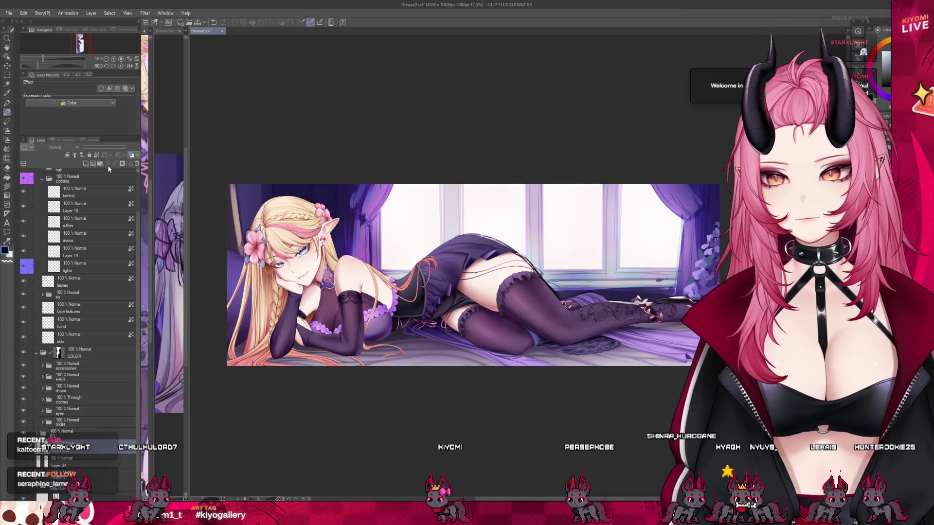
Create a layer folder named 'Window' with a new layer inside it.
{"action": "left_click", "coordinate": [100, 164]}
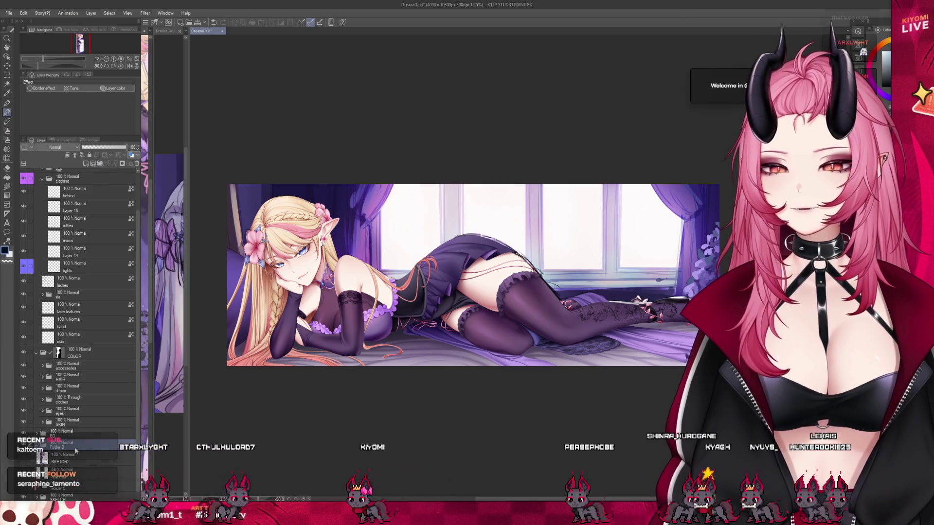
{"action": "double_click", "coordinate": [75, 447]}
{"action": "type", "text": "Window"}
{"action": "key", "text": "Return"}
{"action": "key", "text": "ctrl+shift+n"}
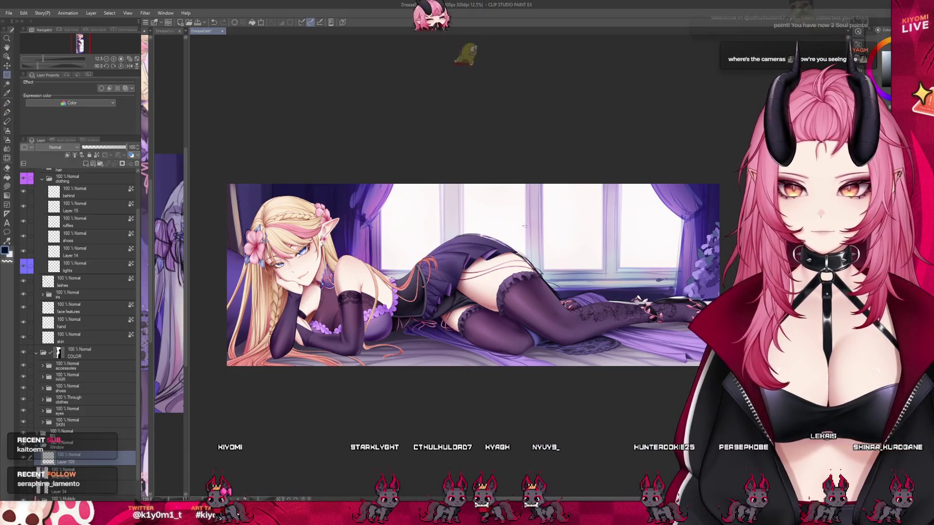
Fill a rectangular strip with lavender for the left window pillar.
{"action": "scroll", "coordinate": [499, 213], "scroll_direction": "up", "scroll_amount": 2}
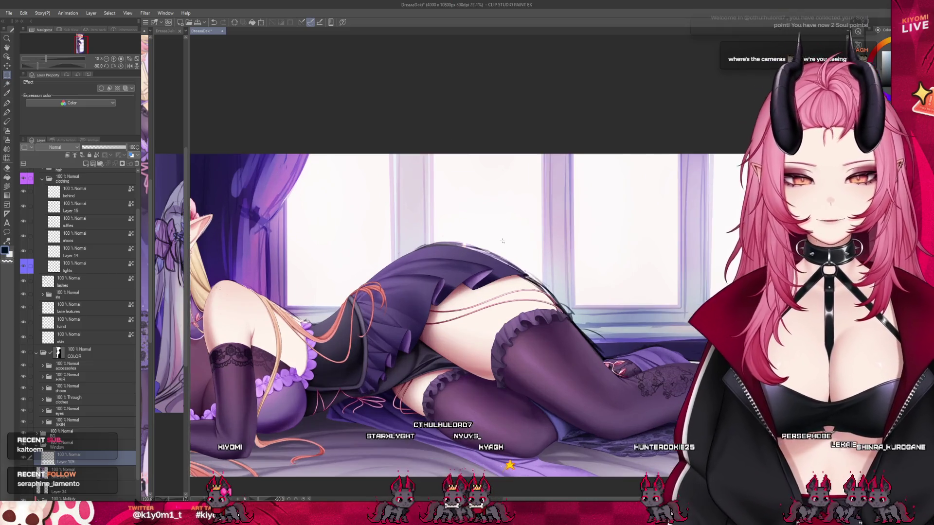
{"action": "scroll", "coordinate": [548, 204], "scroll_direction": "down", "scroll_amount": 1}
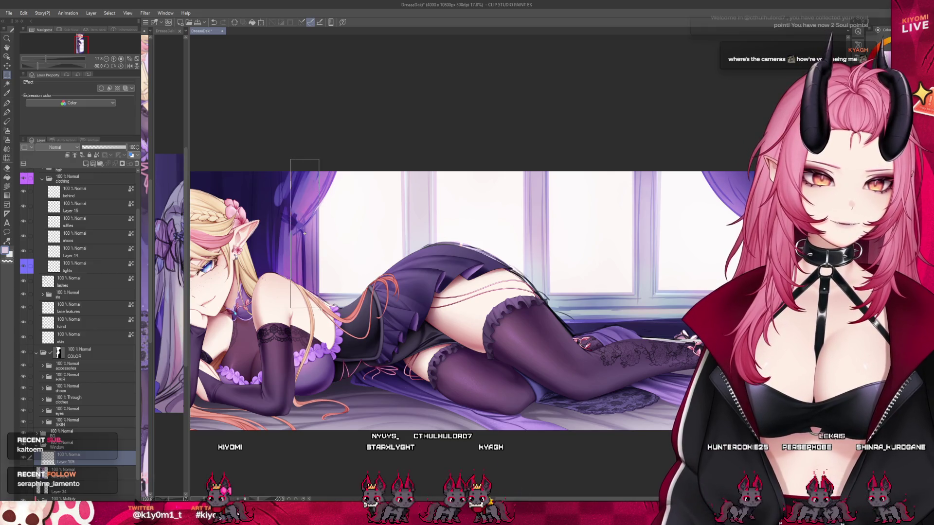
{"action": "left_click_drag", "start_coordinate": [319, 308], "coordinate": [319, 308]}
{"action": "left_click", "coordinate": [342, 319]}
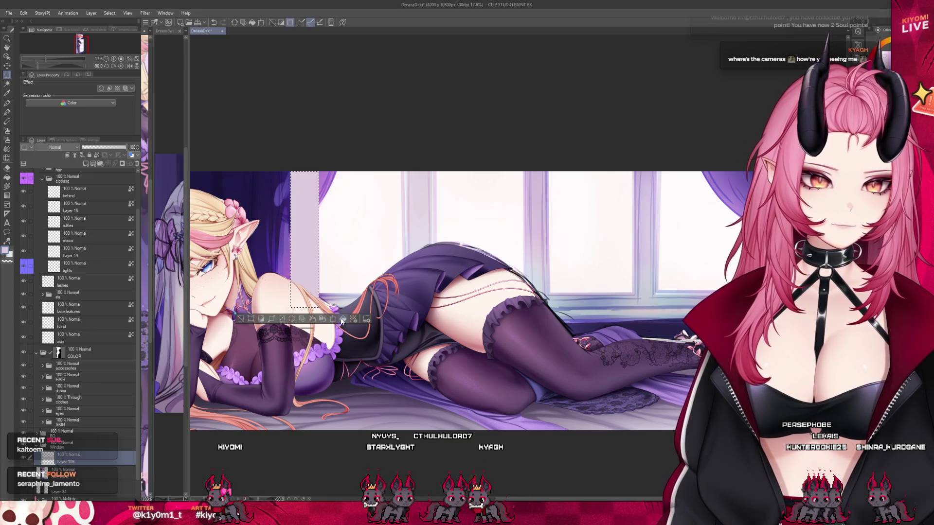
{"action": "left_click", "coordinate": [241, 319]}
Fill a pale strip along the window sill and another pillar strip.
{"action": "mouse_move", "coordinate": [340, 298]}
{"action": "left_mouse_down"}
{"action": "mouse_move", "coordinate": [652, 323]}
{"action": "mouse_move", "coordinate": [559, 320]}
{"action": "mouse_move", "coordinate": [533, 300]}
{"action": "mouse_move", "coordinate": [759, 308]}
{"action": "left_mouse_up"}
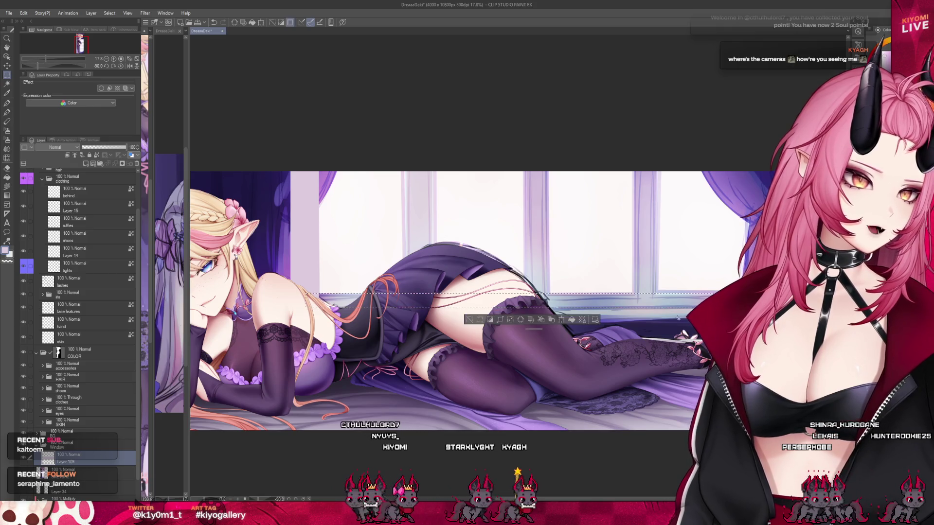
{"action": "left_click", "coordinate": [569, 321]}
{"action": "key", "text": "ctrl+d"}
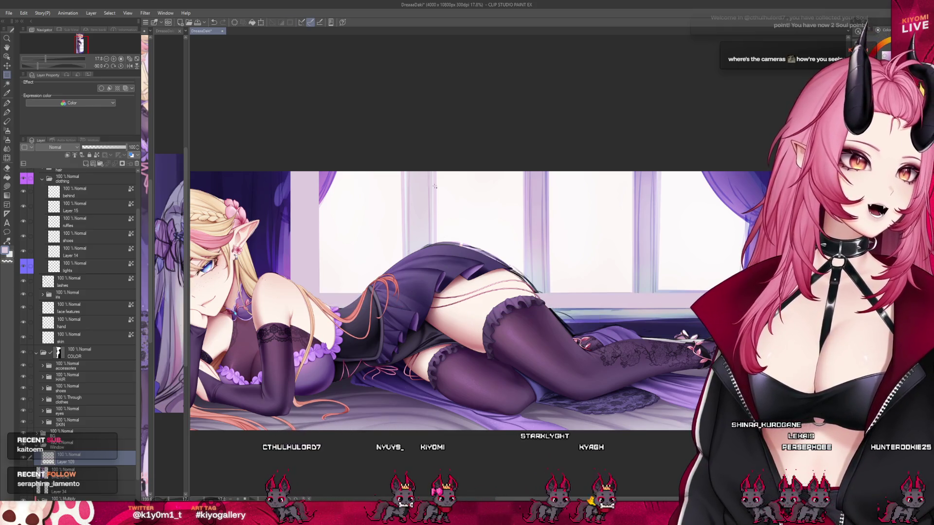
{"action": "left_click_drag", "start_coordinate": [404, 157], "coordinate": [435, 304]}
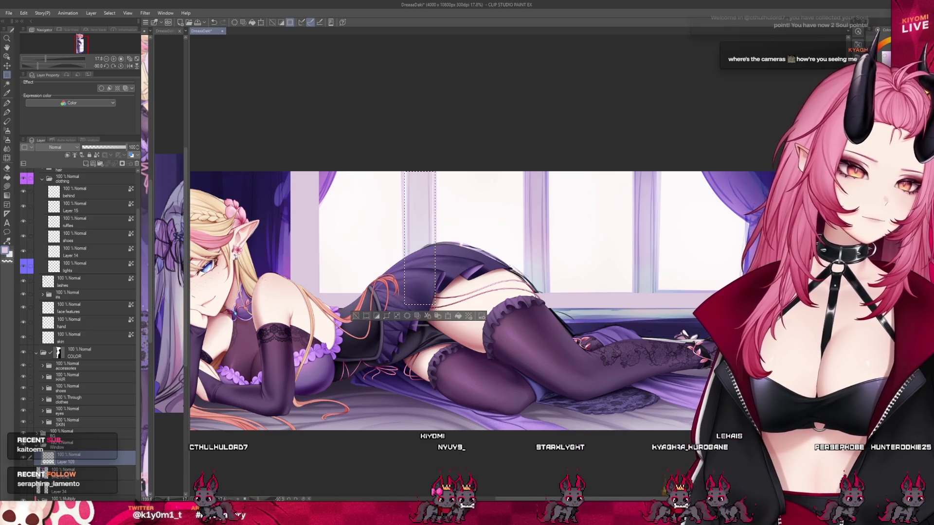
{"action": "left_click", "coordinate": [455, 317]}
{"action": "key", "text": "ctrl+d"}
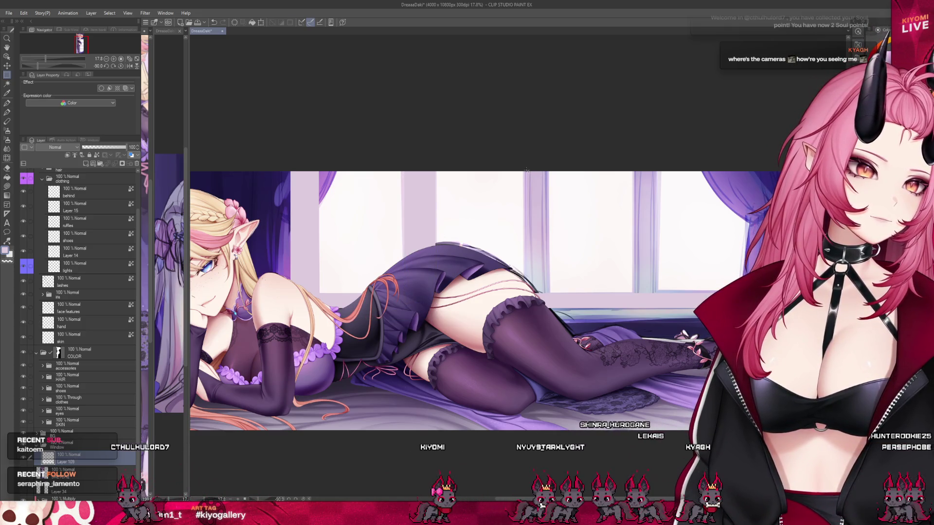
Delete stray strips over the right pillar and along the right curtain edge.
{"action": "left_click_drag", "start_coordinate": [524, 167], "coordinate": [553, 305]}
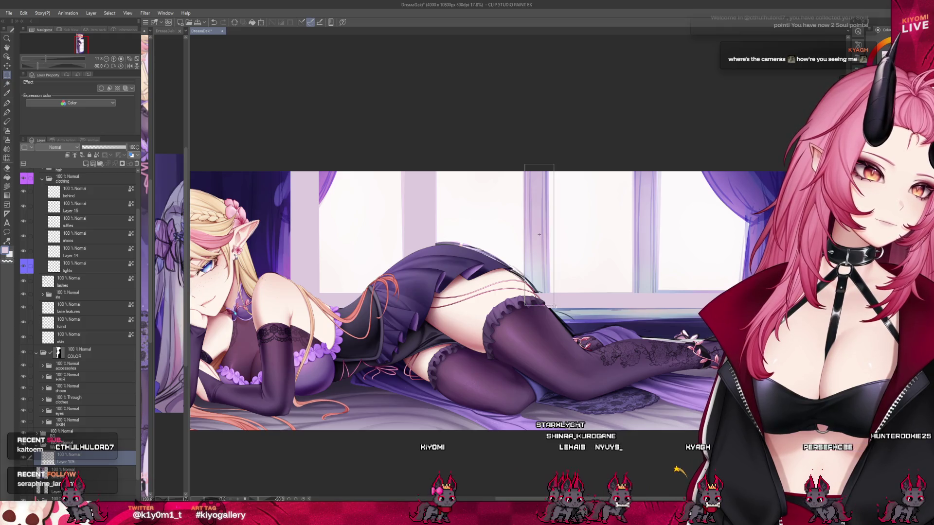
{"action": "left_click", "coordinate": [559, 317]}
{"action": "left_click", "coordinate": [562, 317]}
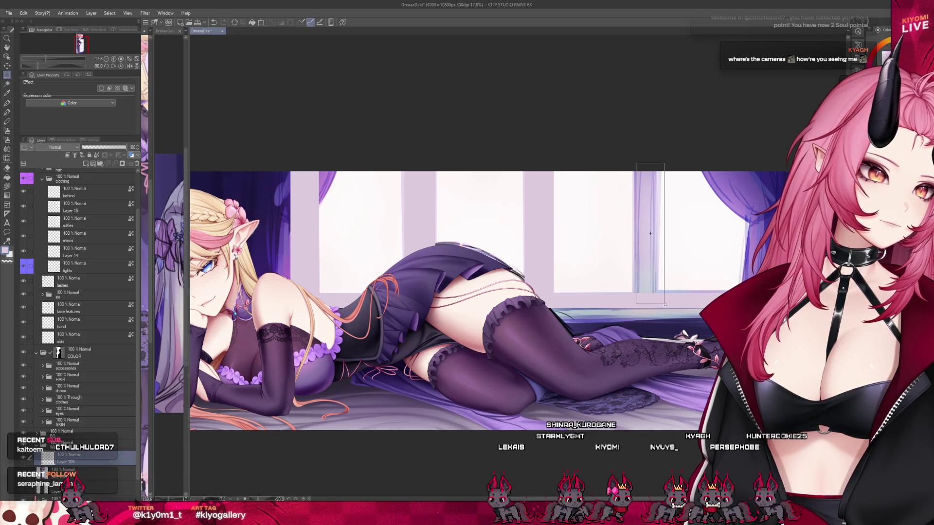
{"action": "left_click_drag", "start_coordinate": [664, 304], "coordinate": [664, 304]}
{"action": "key", "text": "Delete"}
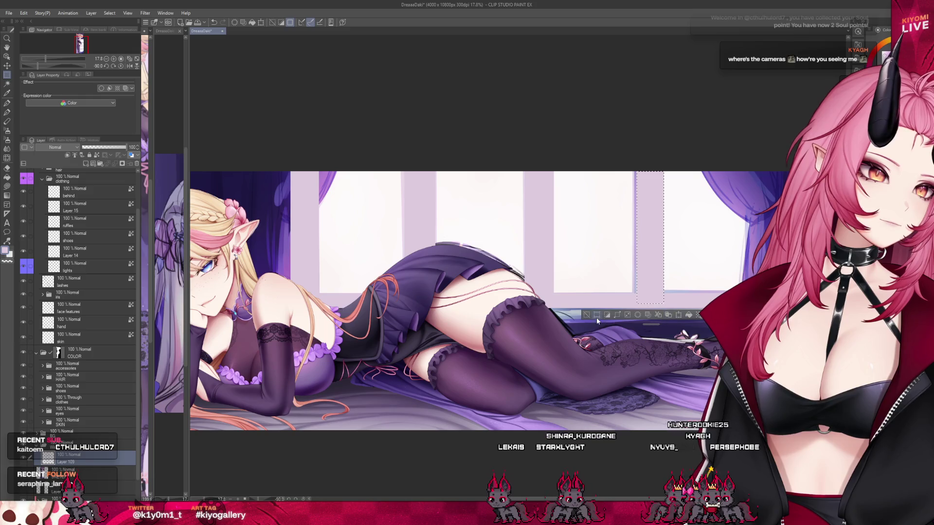
{"action": "left_click", "coordinate": [588, 315]}
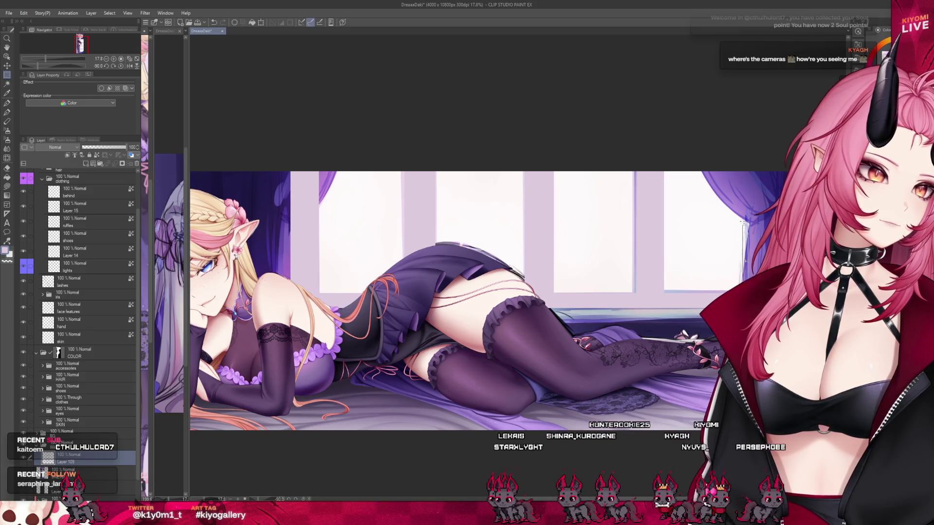
{"action": "left_click_drag", "start_coordinate": [748, 167], "coordinate": [765, 201]}
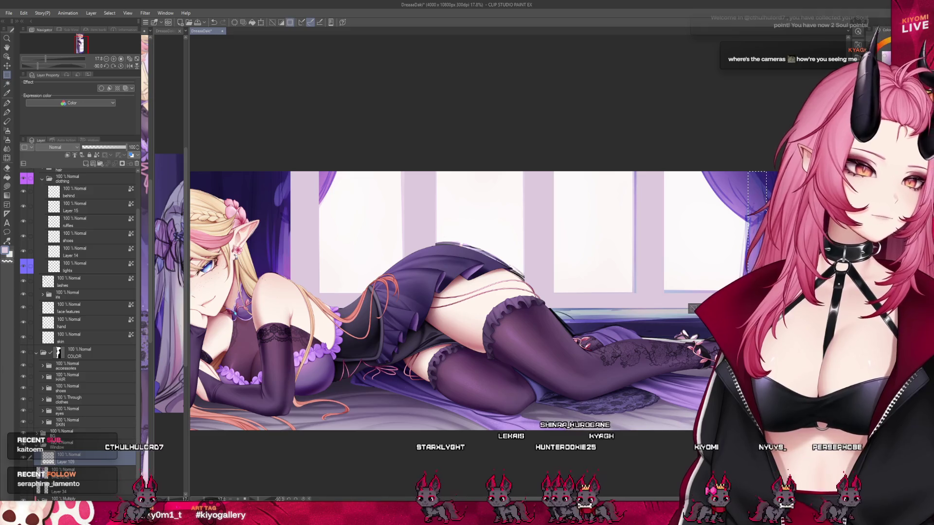
{"action": "key", "text": "Delete"}
{"action": "left_click", "coordinate": [670, 300]}
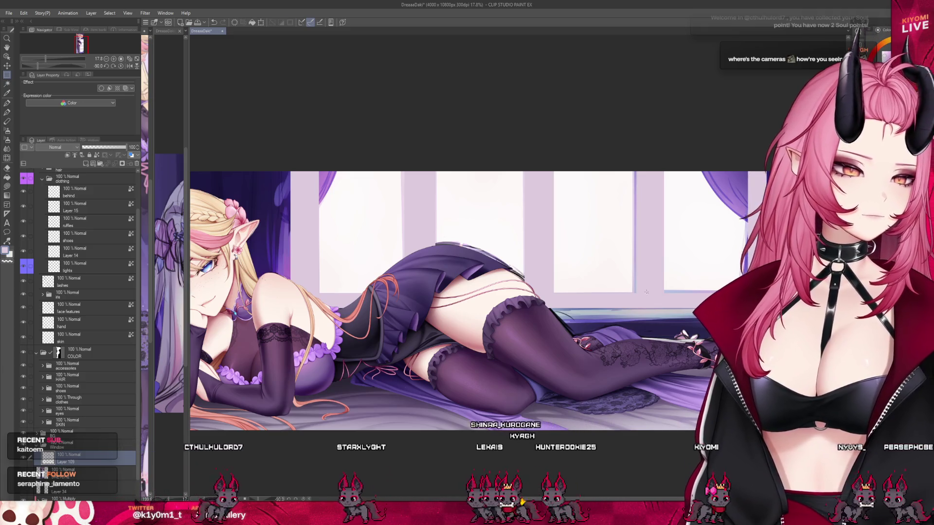
On a new layer above Layer 105, fill a lighter strip across the lower window.
{"action": "scroll", "coordinate": [316, 335], "scroll_direction": "down", "scroll_amount": 2}
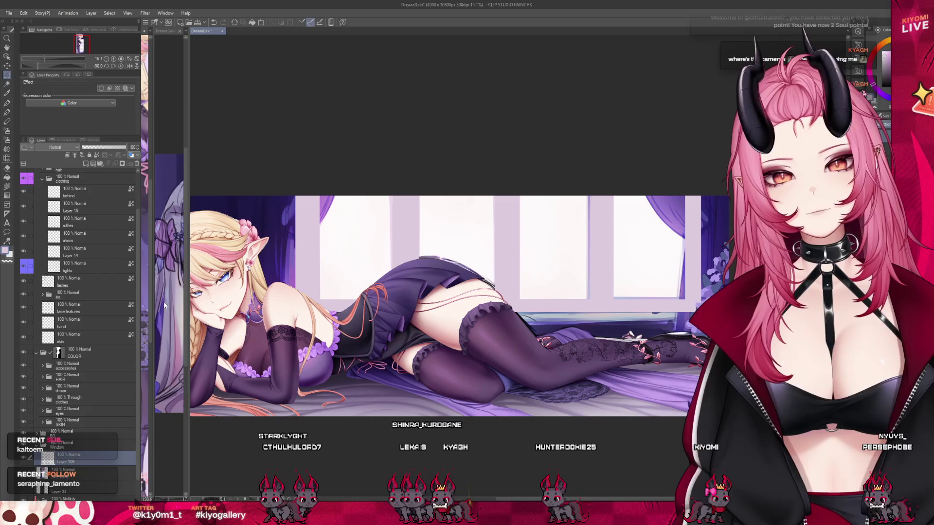
{"action": "left_click", "coordinate": [86, 164]}
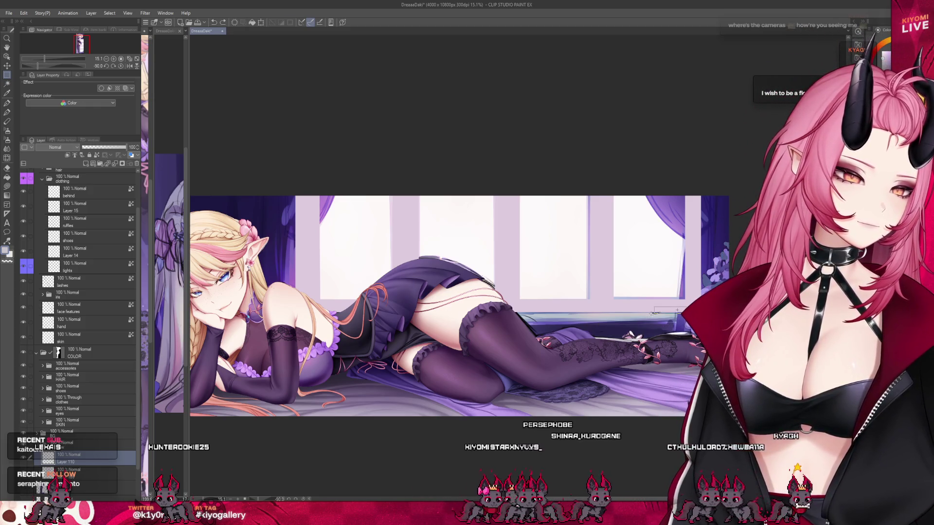
{"action": "mouse_move", "coordinate": [545, 323]}
{"action": "left_mouse_down"}
{"action": "mouse_move", "coordinate": [424, 333]}
{"action": "mouse_move", "coordinate": [294, 327]}
{"action": "left_mouse_up"}
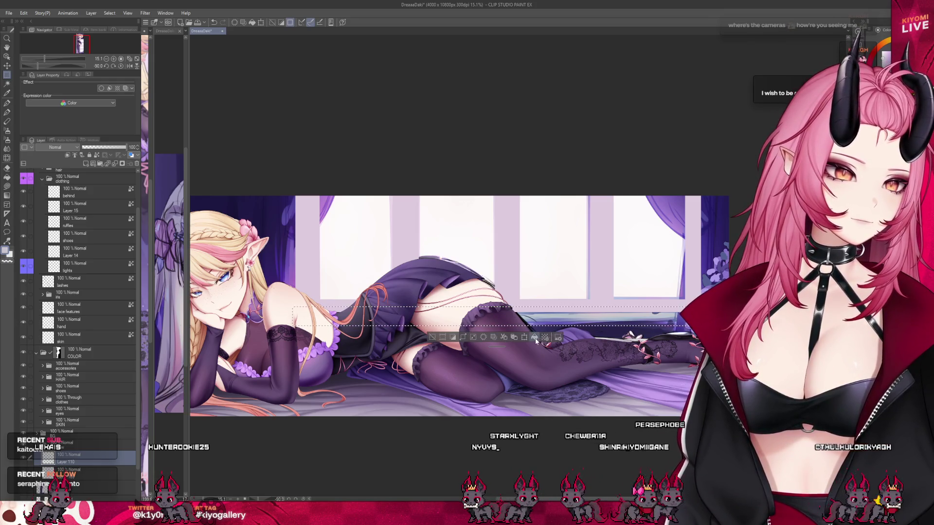
{"action": "left_click", "coordinate": [535, 337]}
{"action": "left_click", "coordinate": [432, 337]}
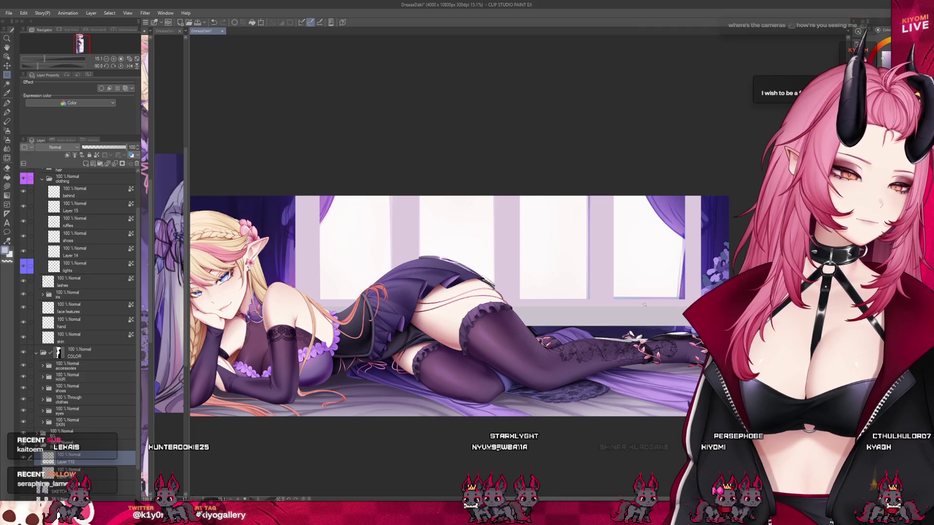
{"action": "scroll", "coordinate": [646, 305], "scroll_direction": "down", "scroll_amount": 2}
{"action": "scroll", "coordinate": [676, 291], "scroll_direction": "up", "scroll_amount": 2}
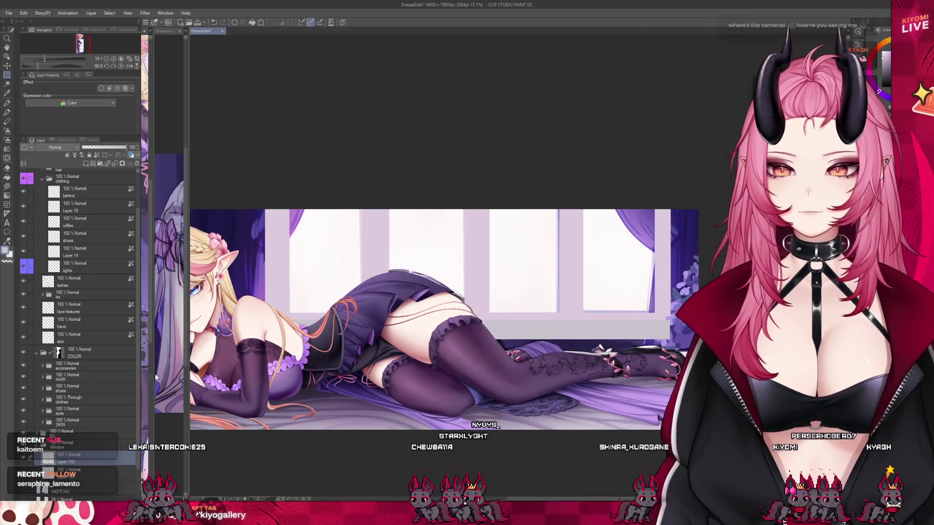
{"action": "scroll", "coordinate": [130, 382], "scroll_direction": "down", "scroll_amount": 2}
{"action": "left_click", "coordinate": [63, 428]}
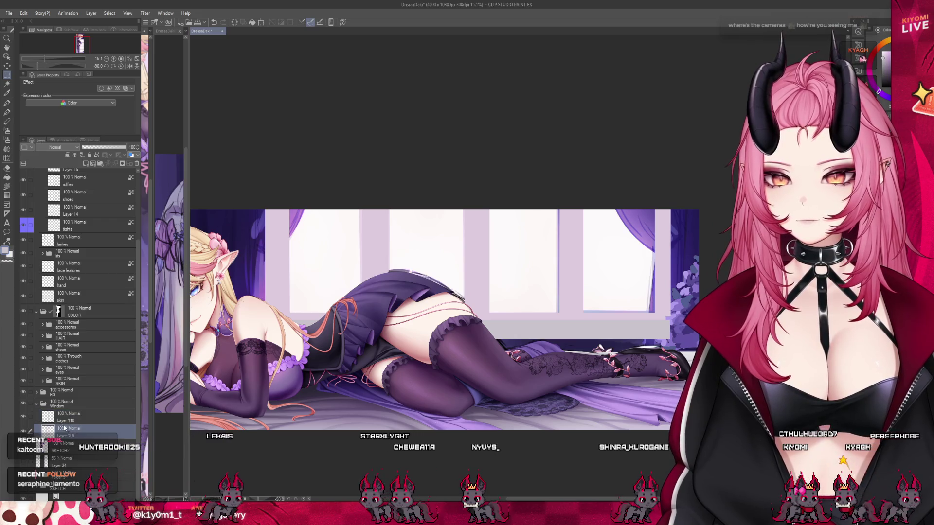
Add two new layers, Layer 111 and Layer 112, in the Window folder.
{"action": "key", "text": "ctrl+shift+n"}
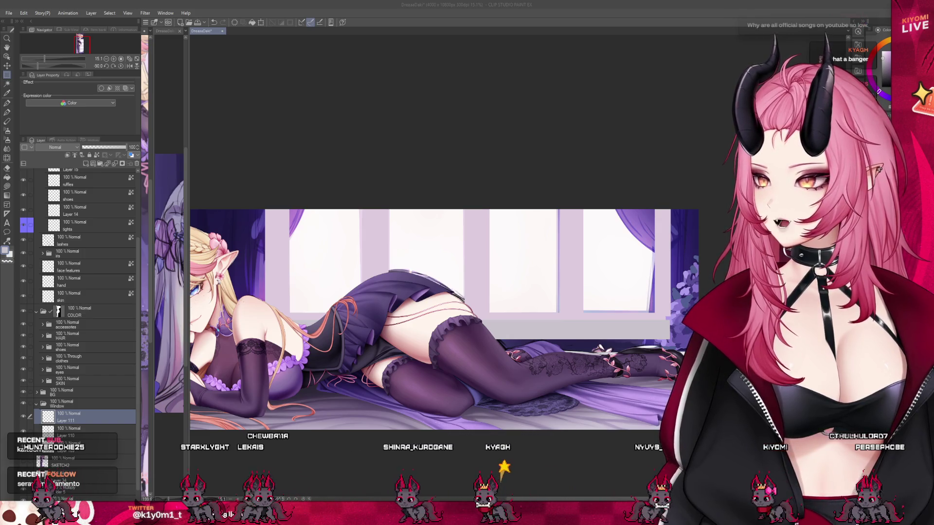
{"action": "scroll", "coordinate": [437, 316], "scroll_direction": "down", "scroll_amount": 2}
{"action": "scroll", "coordinate": [438, 316], "scroll_direction": "up", "scroll_amount": 1}
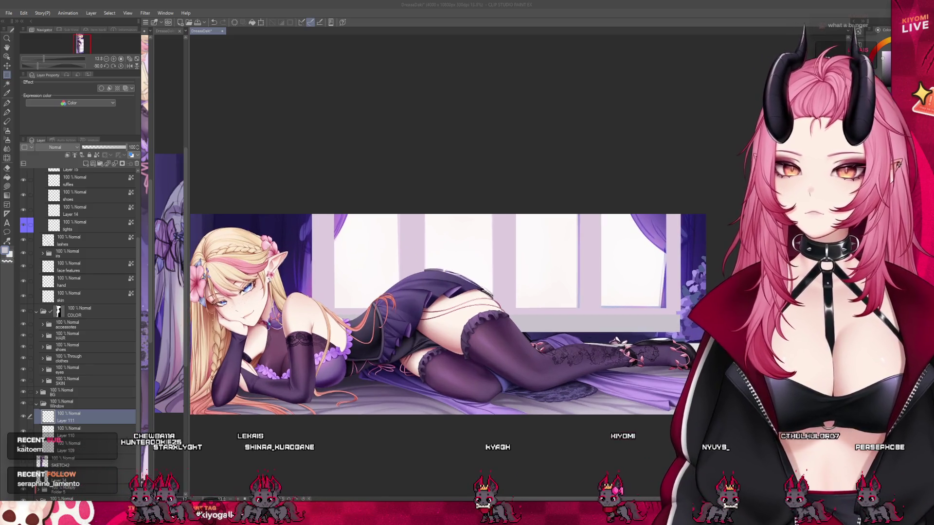
{"action": "key", "text": "ctrl+shift+n"}
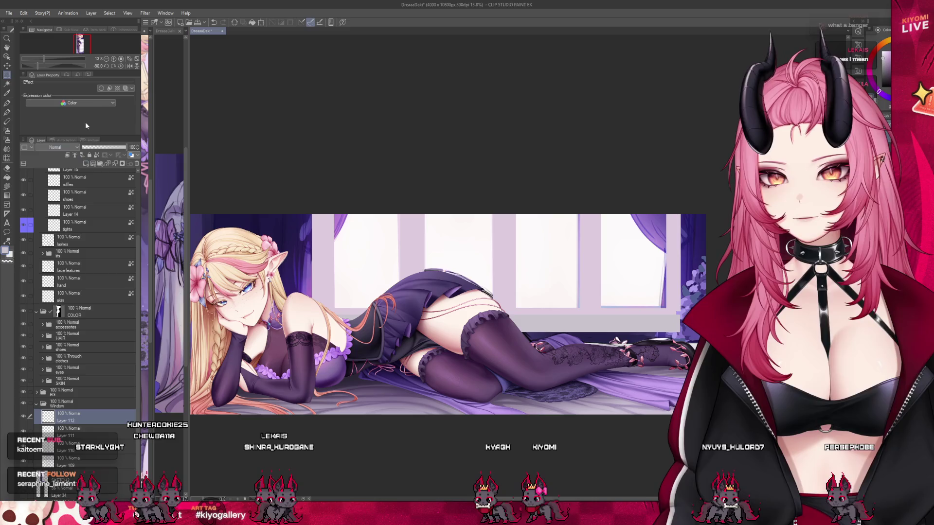
Pick the curtain's purple and paint curtain strokes down both sides of the window.
{"action": "left_click", "coordinate": [101, 89]}
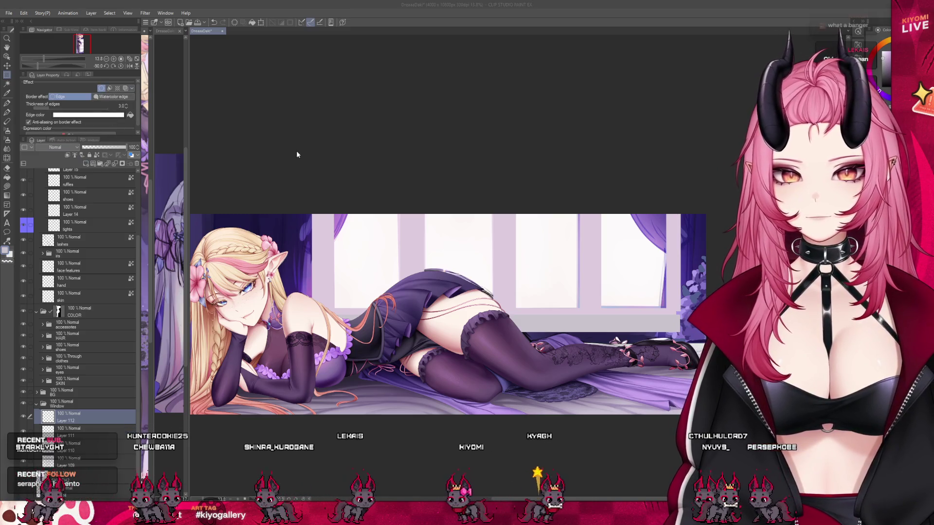
{"action": "left_click", "coordinate": [341, 211], "text": "alt"}
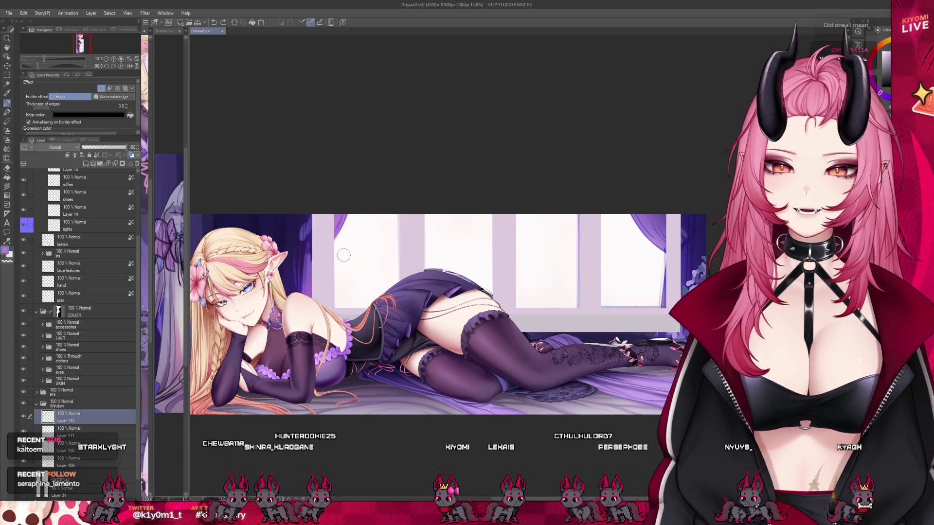
{"action": "mouse_move", "coordinate": [347, 215]}
{"action": "left_mouse_down"}
{"action": "mouse_move", "coordinate": [311, 259]}
{"action": "mouse_move", "coordinate": [340, 221]}
{"action": "mouse_move", "coordinate": [297, 242]}
{"action": "left_mouse_up"}
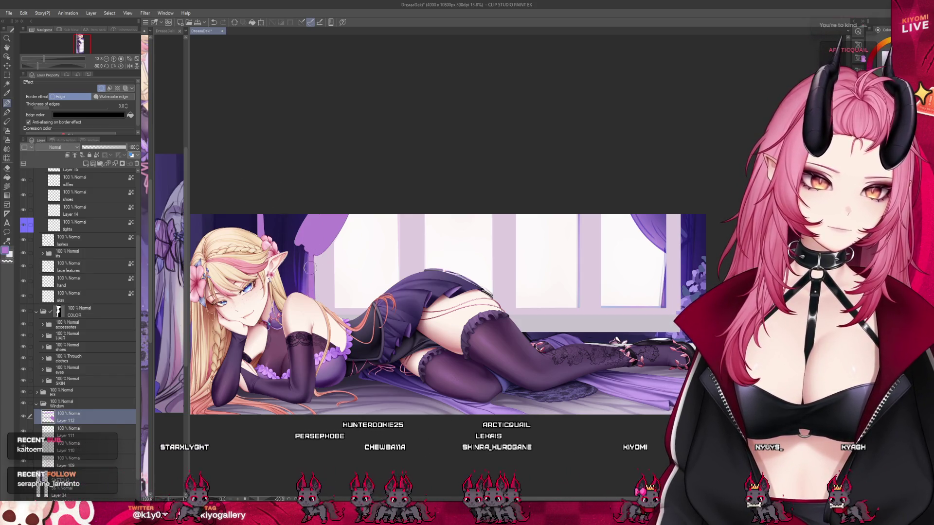
{"action": "left_click_drag", "start_coordinate": [313, 224], "coordinate": [319, 261]}
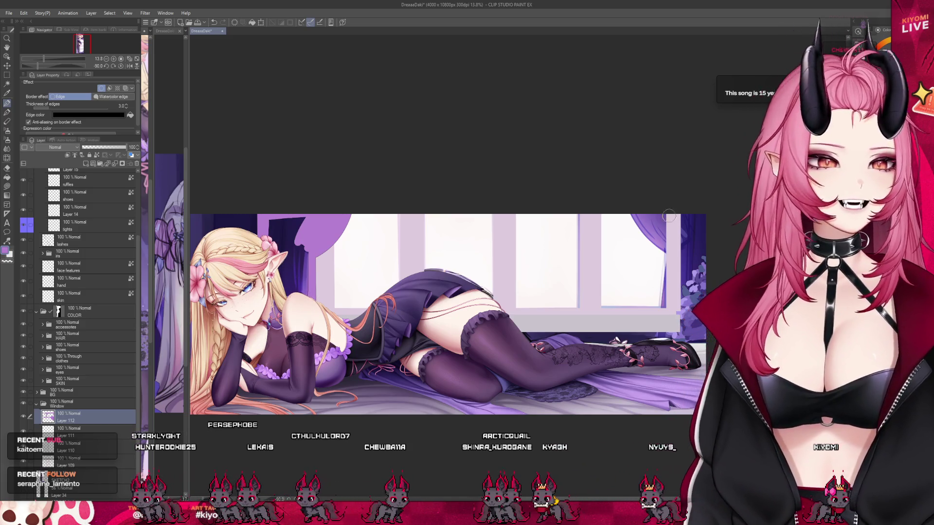
{"action": "left_click_drag", "start_coordinate": [675, 213], "coordinate": [691, 255]}
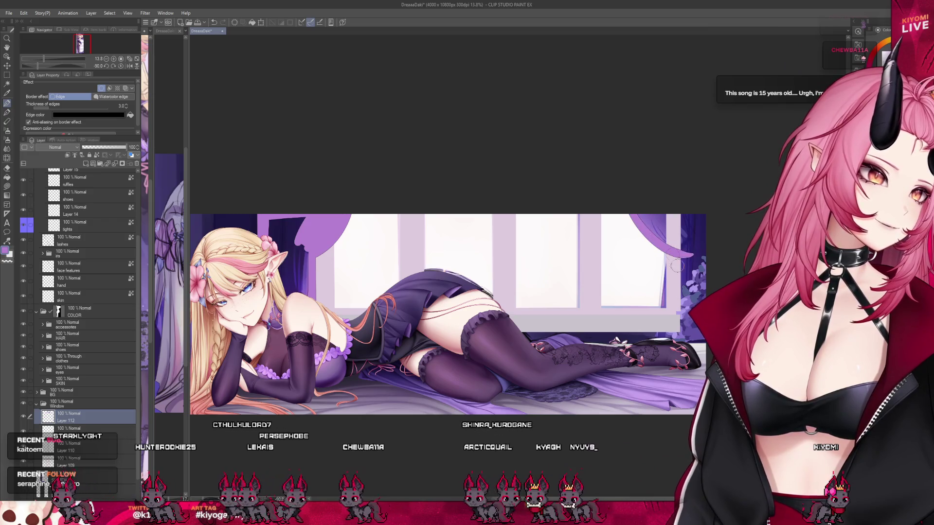
{"action": "left_click_drag", "start_coordinate": [662, 337], "coordinate": [669, 265]}
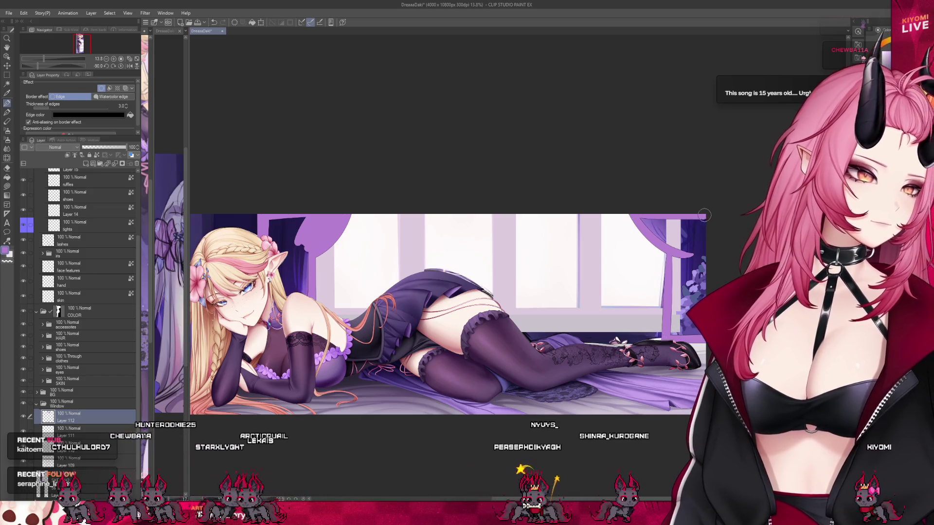
{"action": "left_click", "coordinate": [300, 261]}
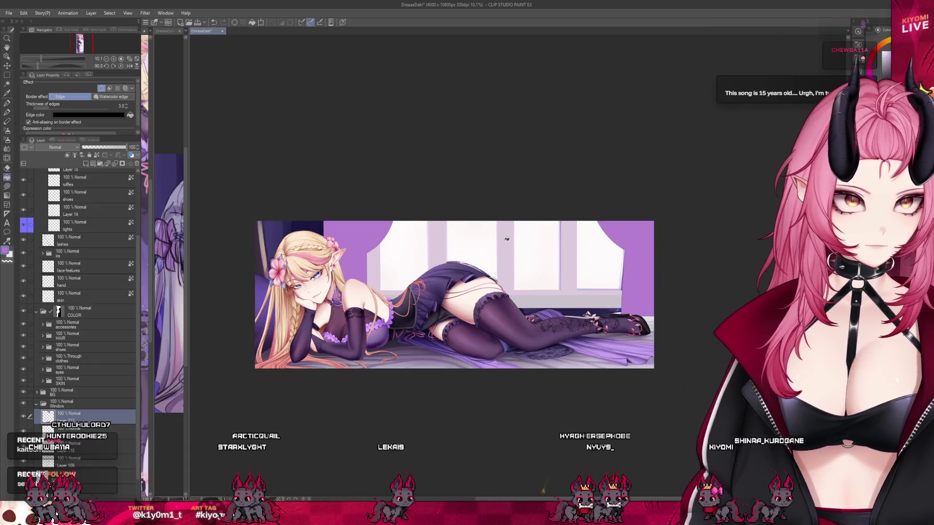
Bring up the sketch document and widen its split-view pane beside the illustration.
{"action": "scroll", "coordinate": [471, 269], "scroll_direction": "down", "scroll_amount": 1}
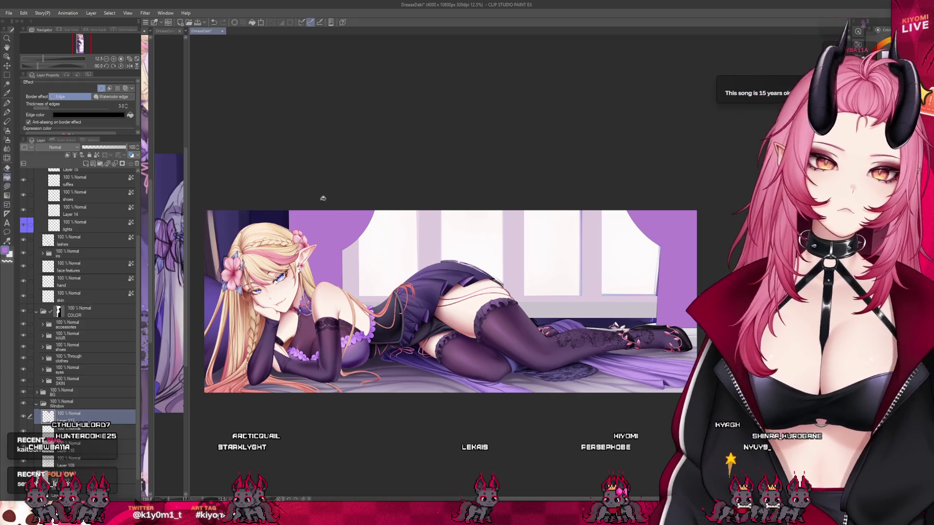
{"action": "key", "text": "ctrl+Tab"}
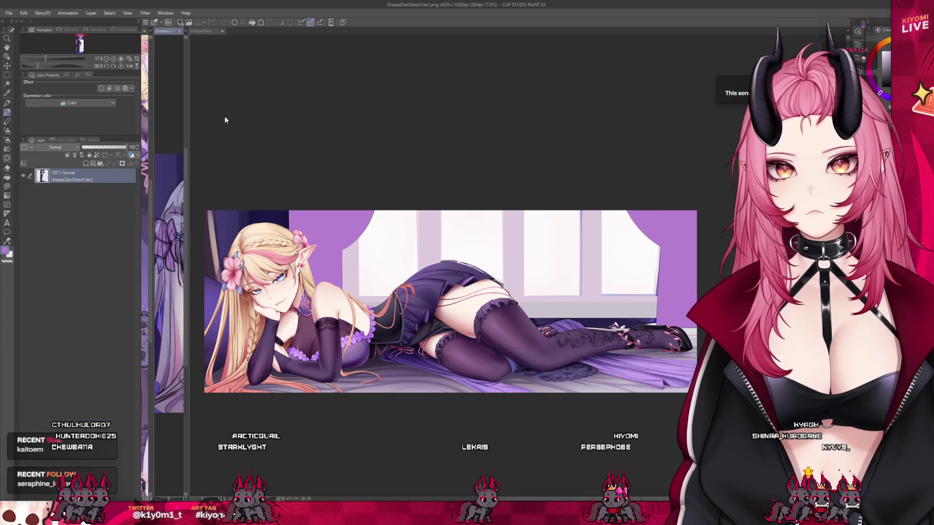
{"action": "left_click_drag", "start_coordinate": [188, 119], "coordinate": [331, 119]}
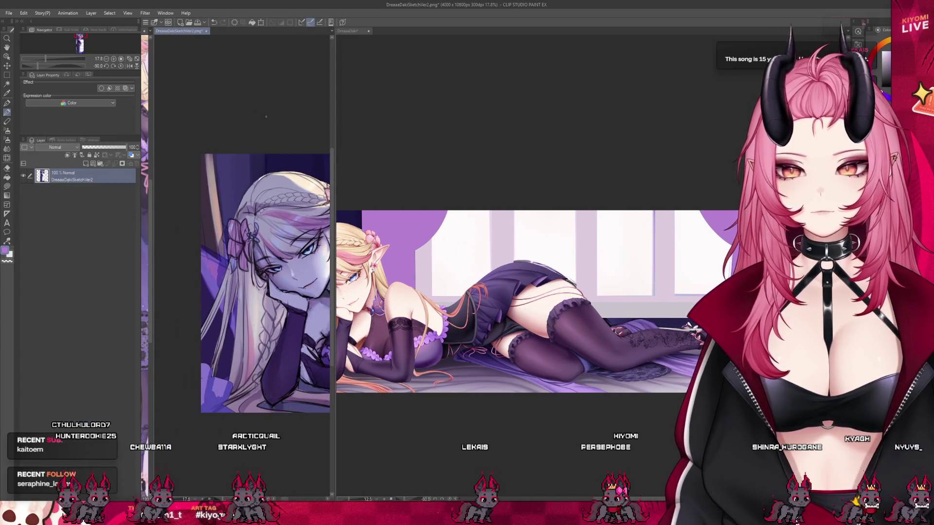
{"action": "scroll", "coordinate": [216, 248], "scroll_direction": "down", "scroll_amount": 3}
{"action": "scroll", "coordinate": [216, 248], "scroll_direction": "up", "scroll_amount": 4}
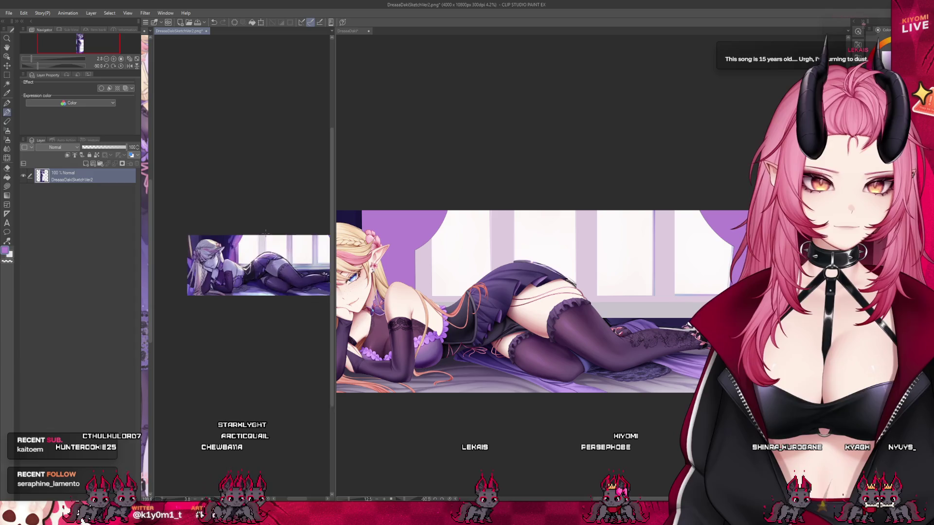
{"action": "scroll", "coordinate": [218, 238], "scroll_direction": "up", "scroll_amount": 2}
Make the illustration active again, narrow the sketch pane, and zoom into the canvas.
{"action": "left_click", "coordinate": [431, 180]}
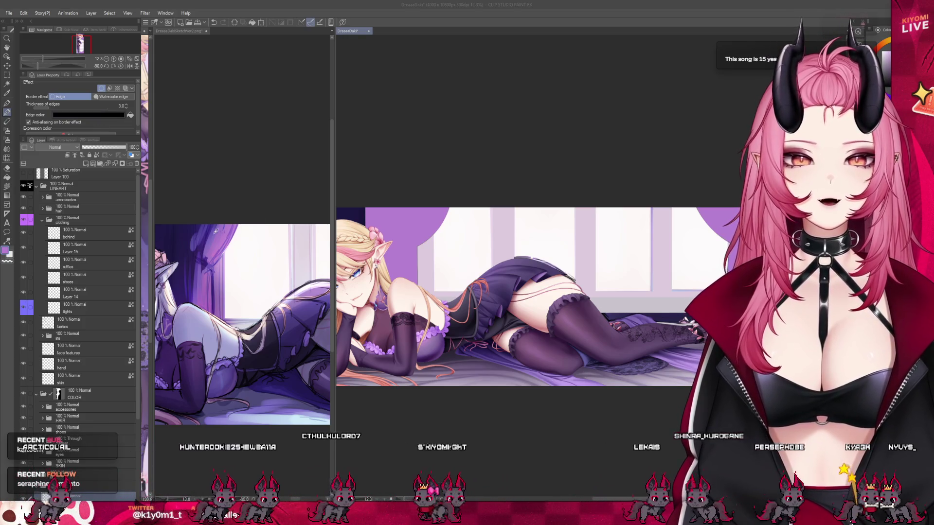
{"action": "left_click", "coordinate": [369, 181]}
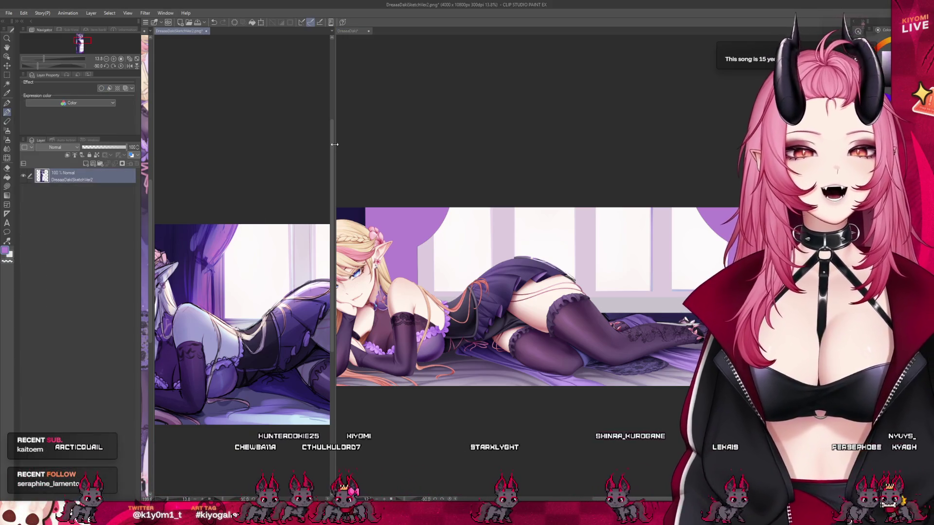
{"action": "mouse_move", "coordinate": [334, 145]}
{"action": "left_mouse_down"}
{"action": "mouse_move", "coordinate": [229, 145]}
{"action": "mouse_move", "coordinate": [263, 145]}
{"action": "left_mouse_up"}
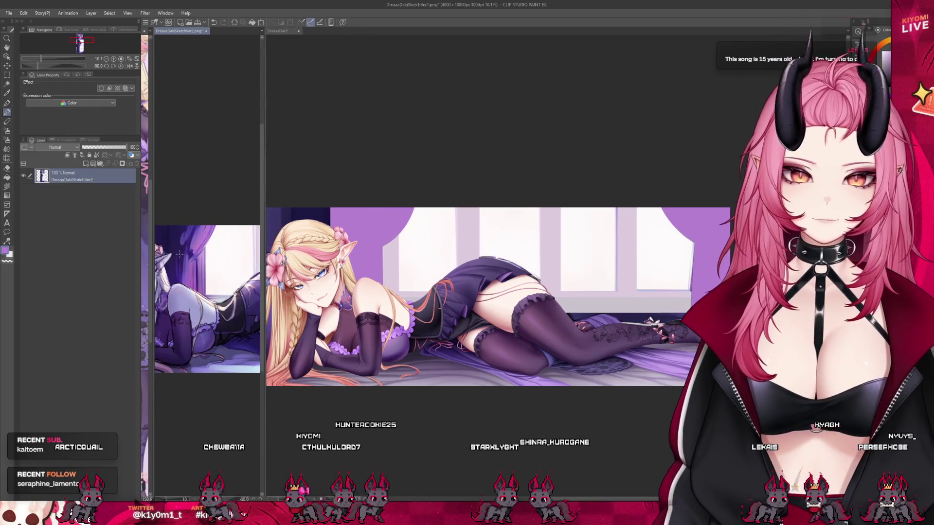
{"action": "left_click", "coordinate": [359, 156]}
{"action": "scroll", "coordinate": [385, 238], "scroll_direction": "up", "scroll_amount": 3}
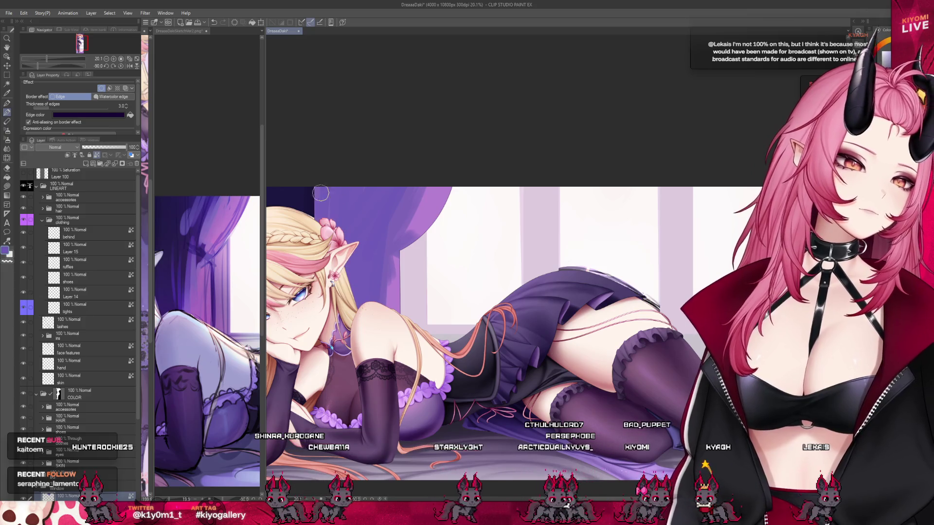
Flip back and forth between the sketch and the illustration to compare them.
{"action": "left_click", "coordinate": [178, 247]}
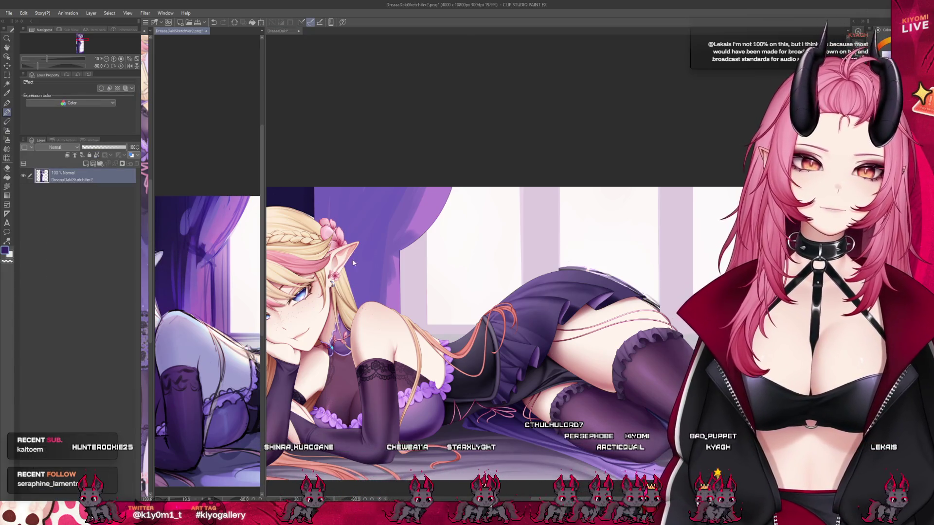
{"action": "left_click", "coordinate": [349, 251]}
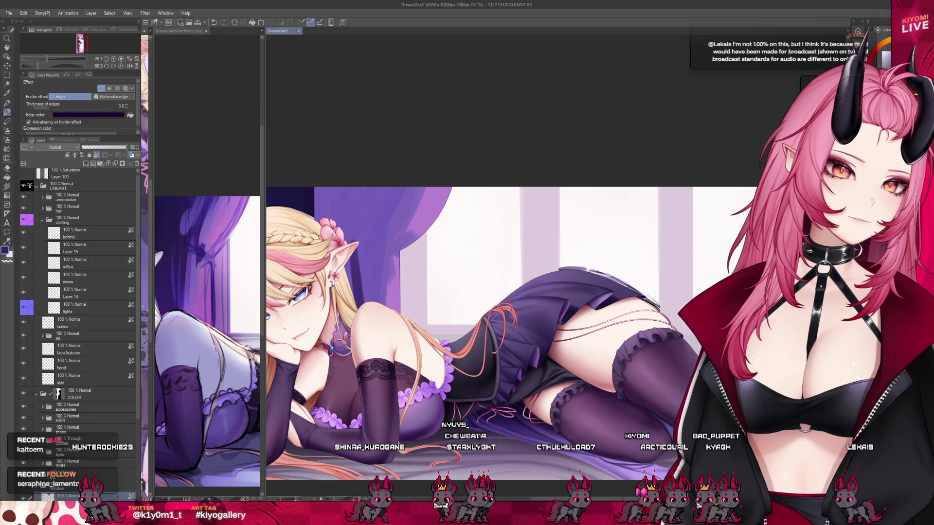
{"action": "left_click", "coordinate": [180, 300]}
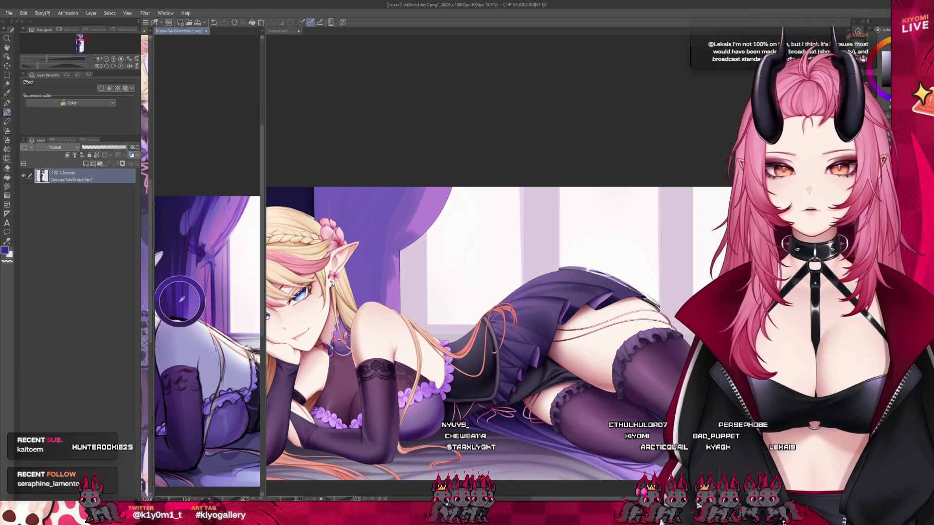
{"action": "left_click", "coordinate": [392, 276]}
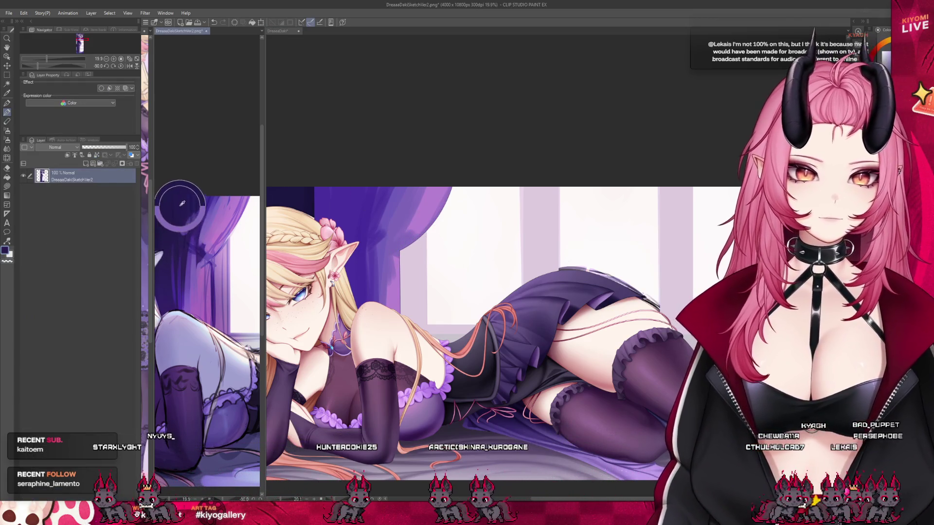
Sample the sketch curtain's dark colour as the drawing colour, then zoom out.
{"action": "left_click", "coordinate": [353, 197], "text": "alt"}
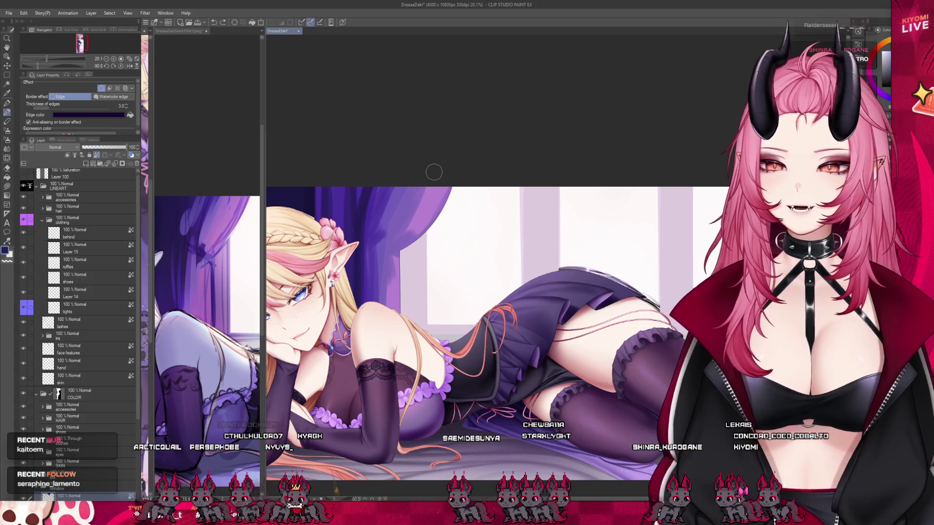
{"action": "scroll", "coordinate": [409, 153], "scroll_direction": "down", "scroll_amount": 5}
{"action": "scroll", "coordinate": [376, 165], "scroll_direction": "up", "scroll_amount": 3}
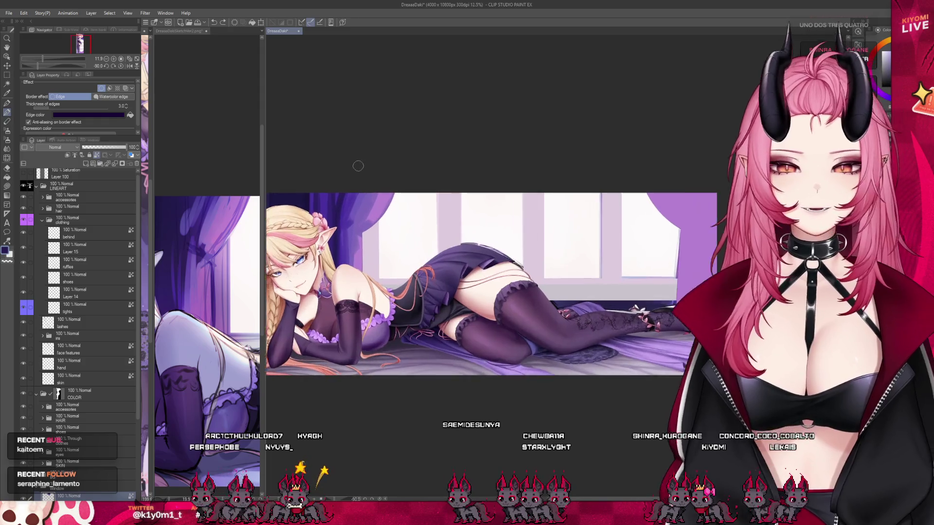
{"action": "scroll", "coordinate": [524, 276], "scroll_direction": "down", "scroll_amount": 3}
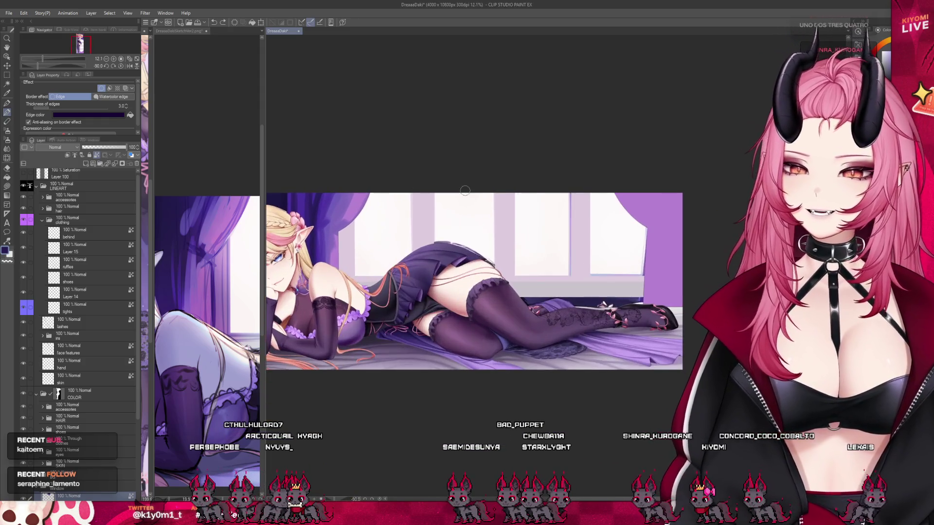
Zoom to about 25% around the elf's head and curtain, with the illustration window focused.
{"action": "scroll", "coordinate": [360, 263], "scroll_direction": "up", "scroll_amount": 2}
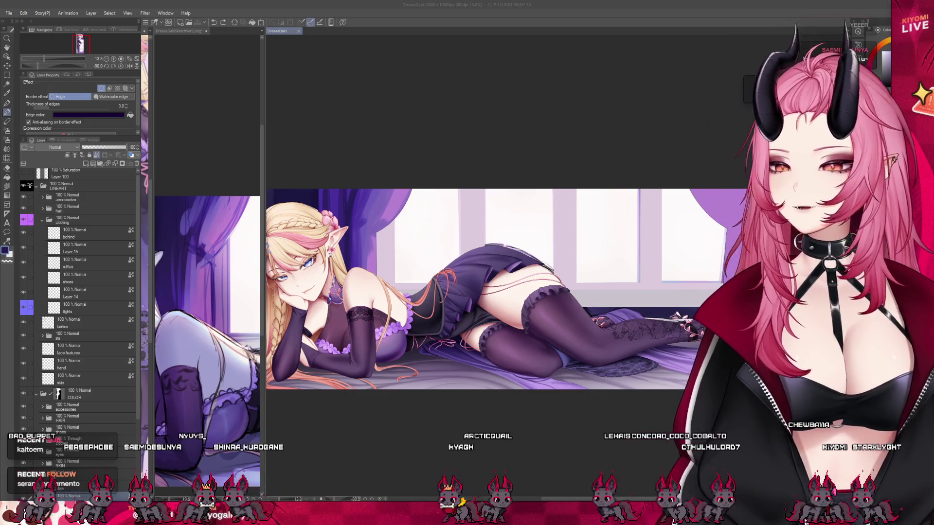
{"action": "scroll", "coordinate": [316, 195], "scroll_direction": "up", "scroll_amount": 3}
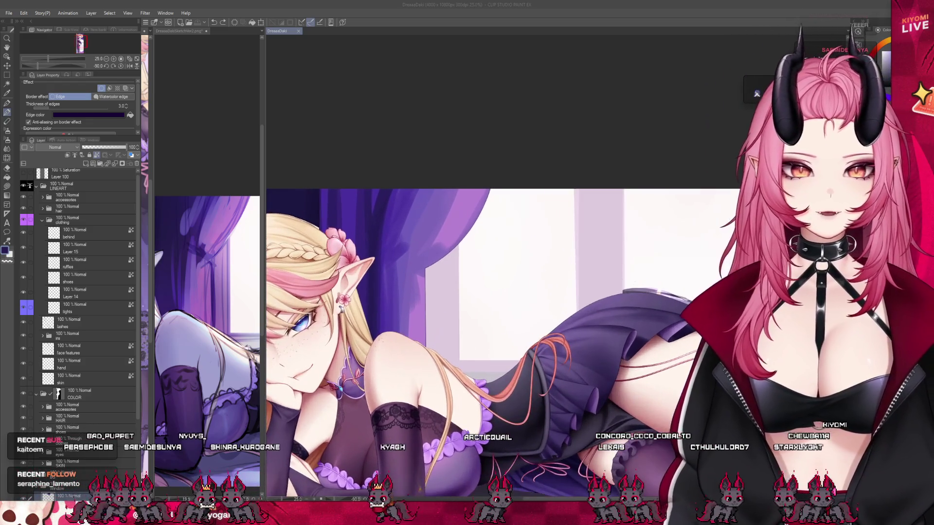
{"action": "left_click", "coordinate": [341, 173]}
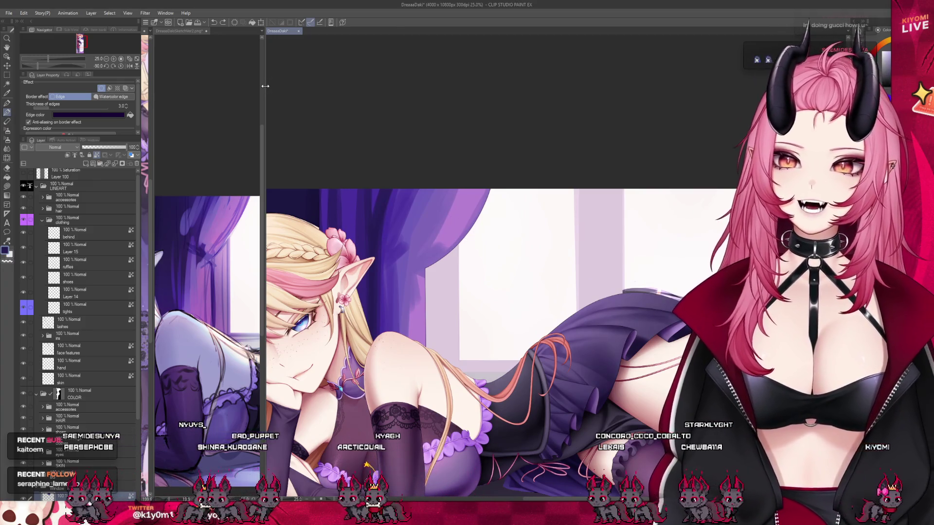
Close the sketch pane so the illustration fills the workspace, and eyedrop the curtain's dark purple.
{"action": "left_click_drag", "start_coordinate": [265, 85], "coordinate": [170, 86]}
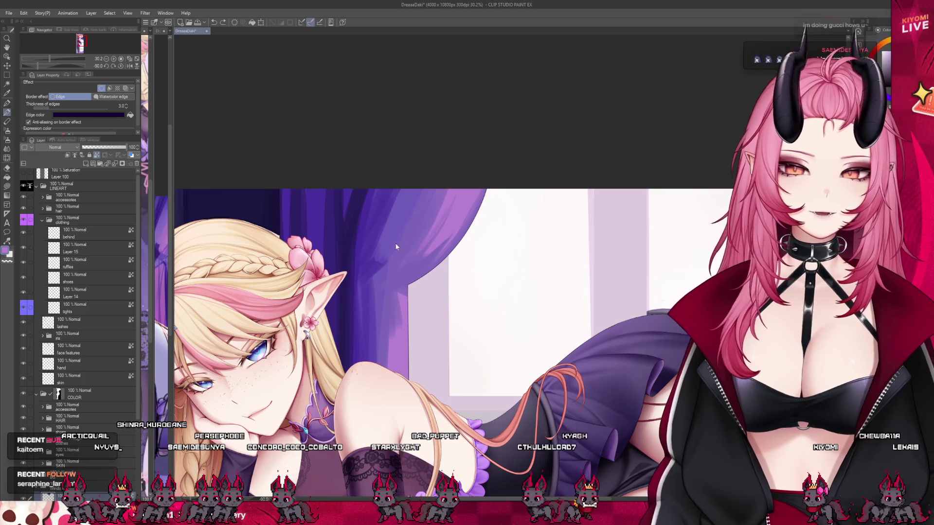
{"action": "left_click", "coordinate": [367, 272], "text": "alt"}
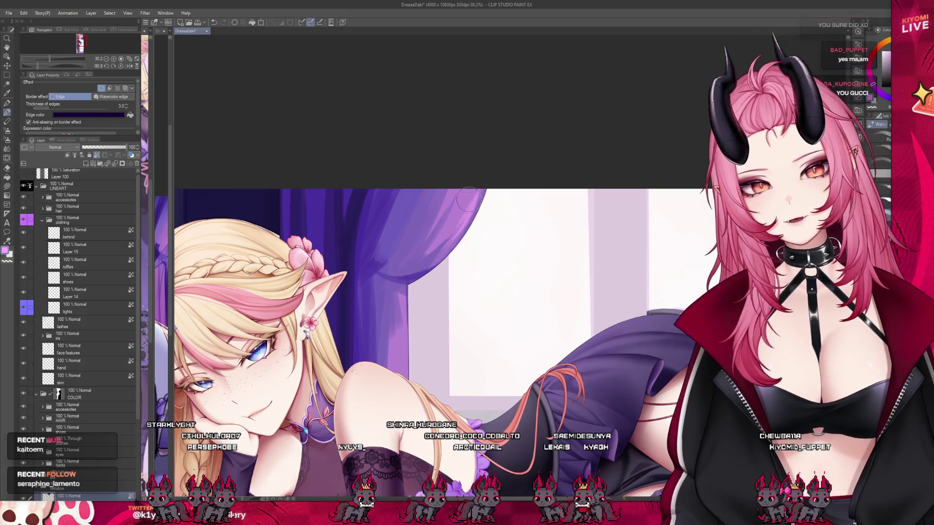
Eyedrop the curtain's dark purple, then a darker purple from it, as the main colour.
{"action": "scroll", "coordinate": [542, 190], "scroll_direction": "down", "scroll_amount": 5}
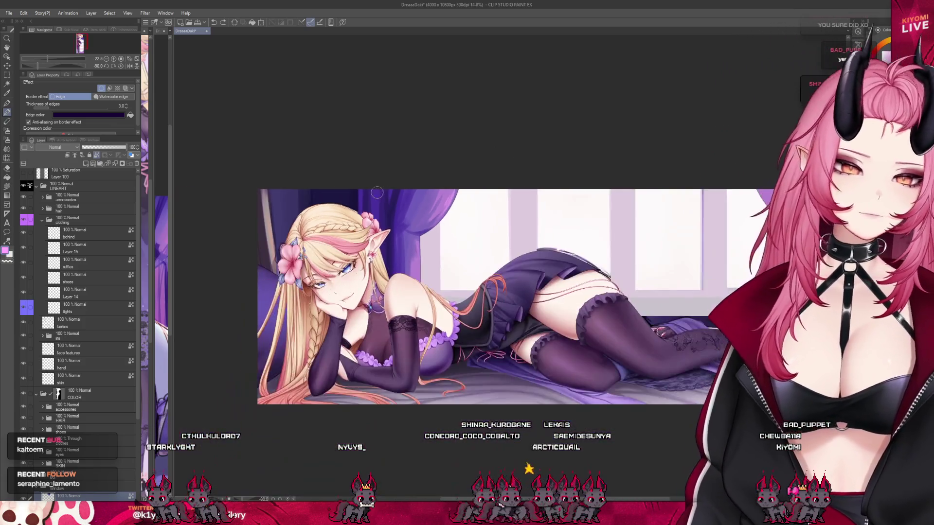
{"action": "scroll", "coordinate": [549, 167], "scroll_direction": "down", "scroll_amount": 2}
{"action": "scroll", "coordinate": [438, 172], "scroll_direction": "up", "scroll_amount": 4}
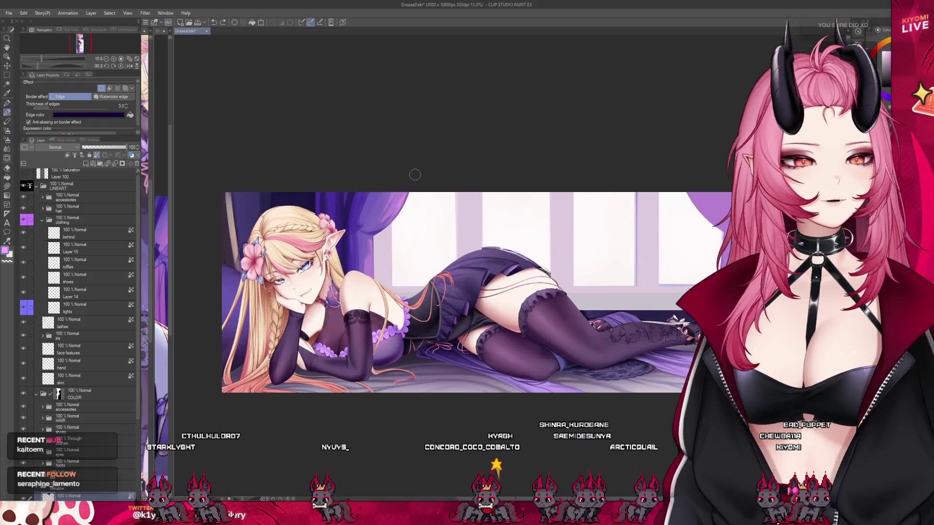
{"action": "scroll", "coordinate": [385, 182], "scroll_direction": "down", "scroll_amount": 2}
{"action": "scroll", "coordinate": [383, 182], "scroll_direction": "up", "scroll_amount": 3}
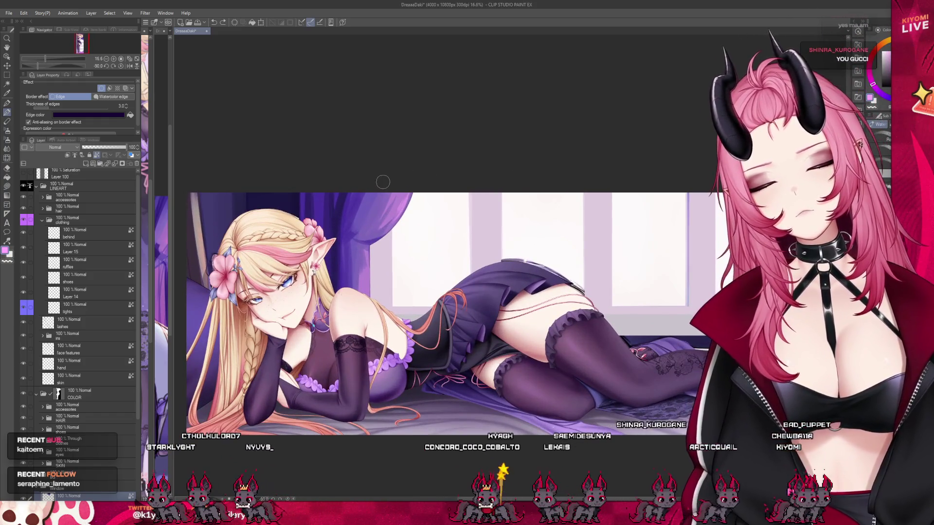
{"action": "scroll", "coordinate": [383, 182], "scroll_direction": "up", "scroll_amount": 1}
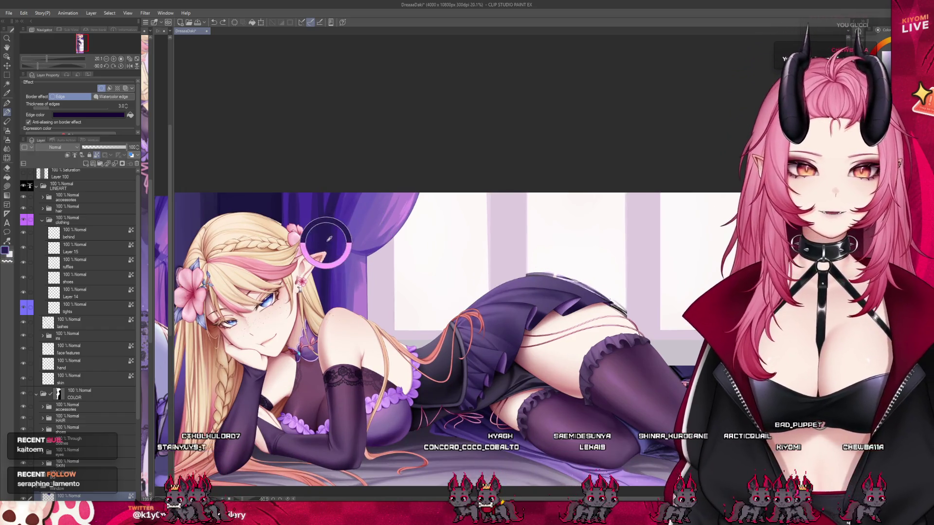
{"action": "left_click", "coordinate": [359, 220], "text": "alt"}
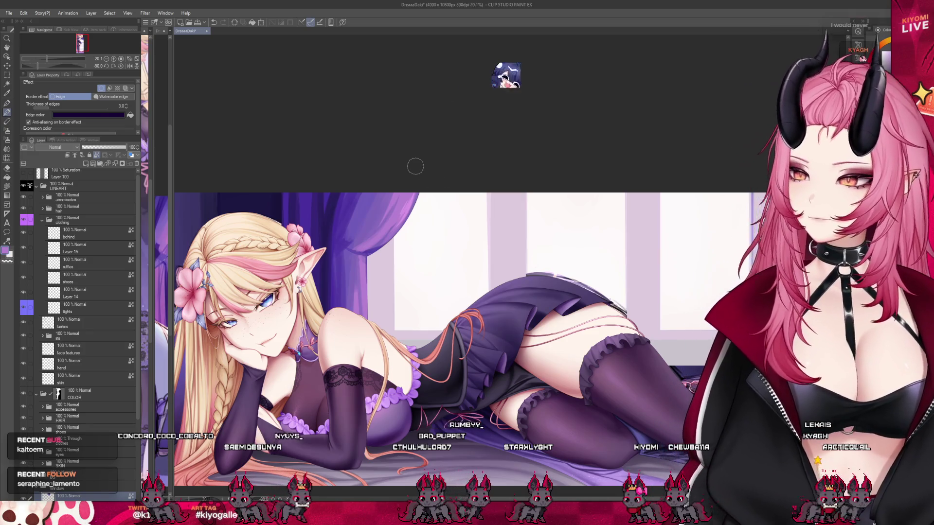
{"action": "scroll", "coordinate": [411, 166], "scroll_direction": "down", "scroll_amount": 2}
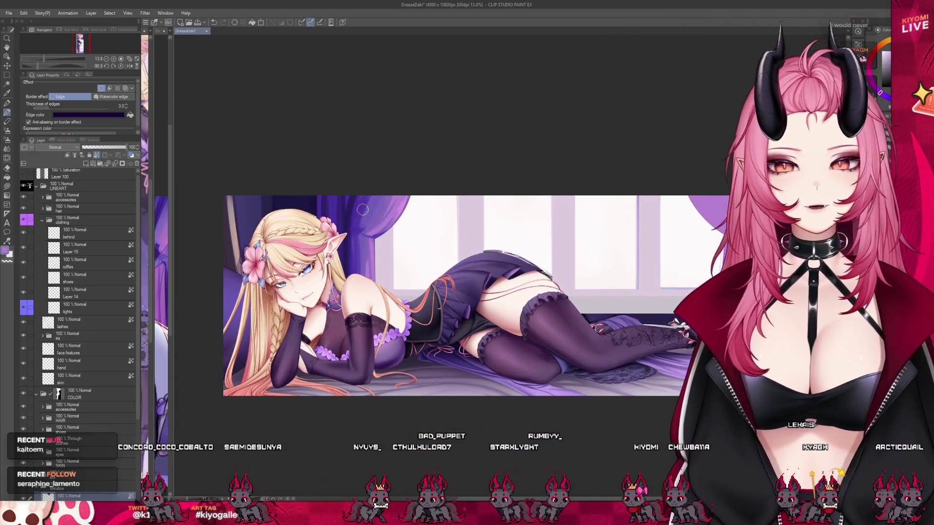
{"action": "left_click", "coordinate": [358, 216], "text": "alt"}
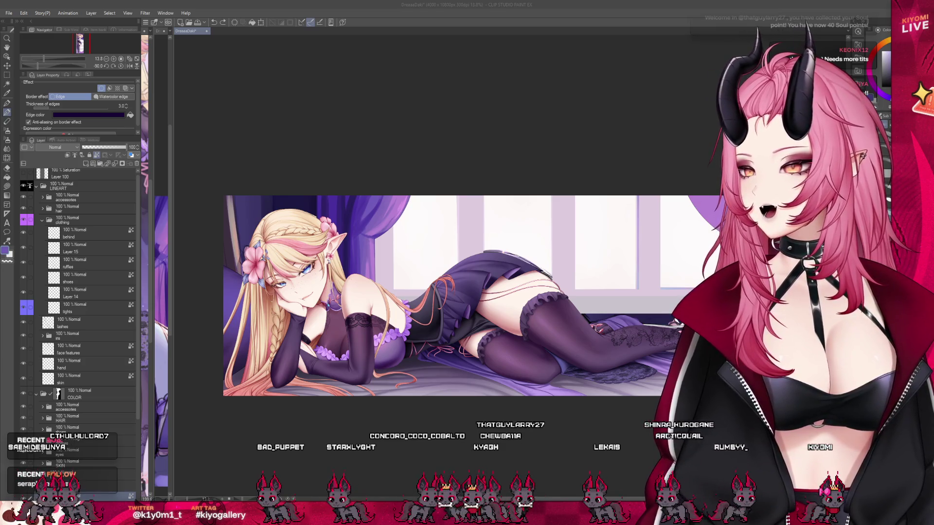
{"action": "scroll", "coordinate": [350, 230], "scroll_direction": "up", "scroll_amount": 2}
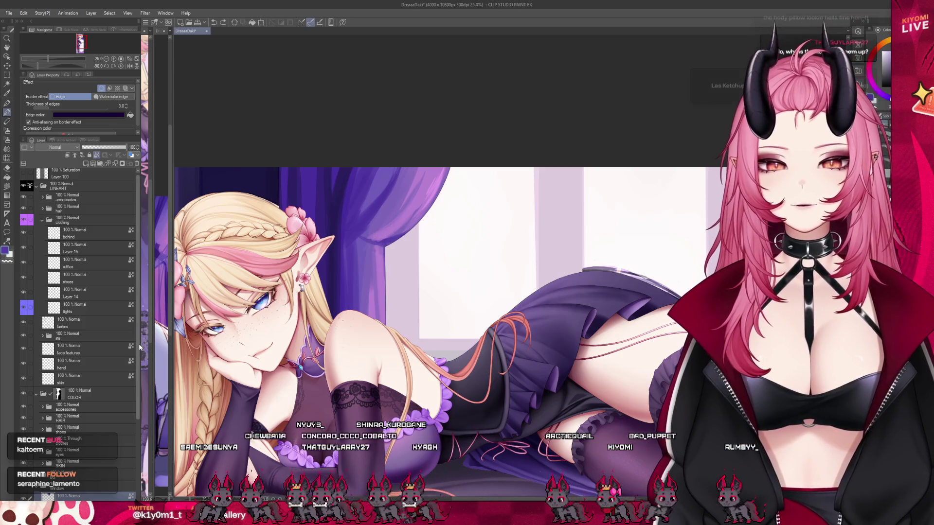
Select the Pen tool from the left toolbar.
{"action": "scroll", "coordinate": [88, 292], "scroll_direction": "down", "scroll_amount": 4}
{"action": "left_click", "coordinate": [7, 104]}
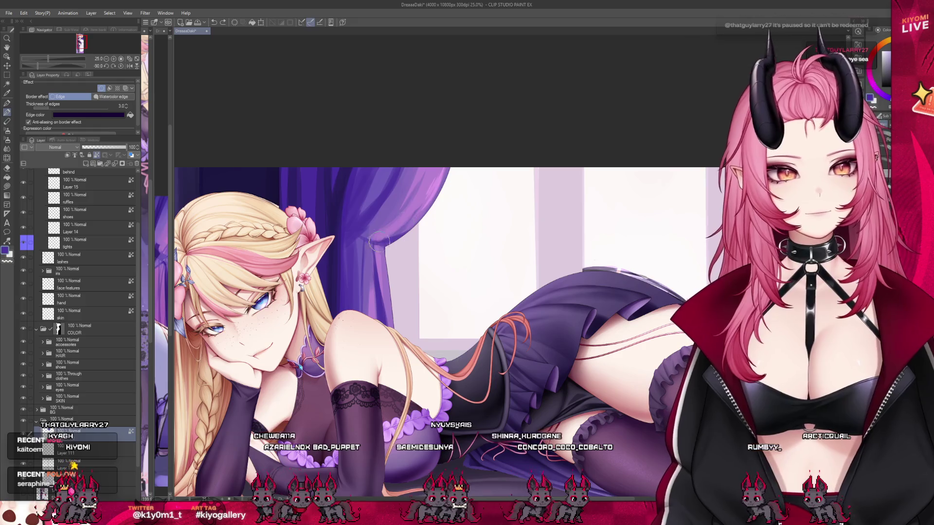
{"action": "scroll", "coordinate": [339, 208], "scroll_direction": "down", "scroll_amount": 2}
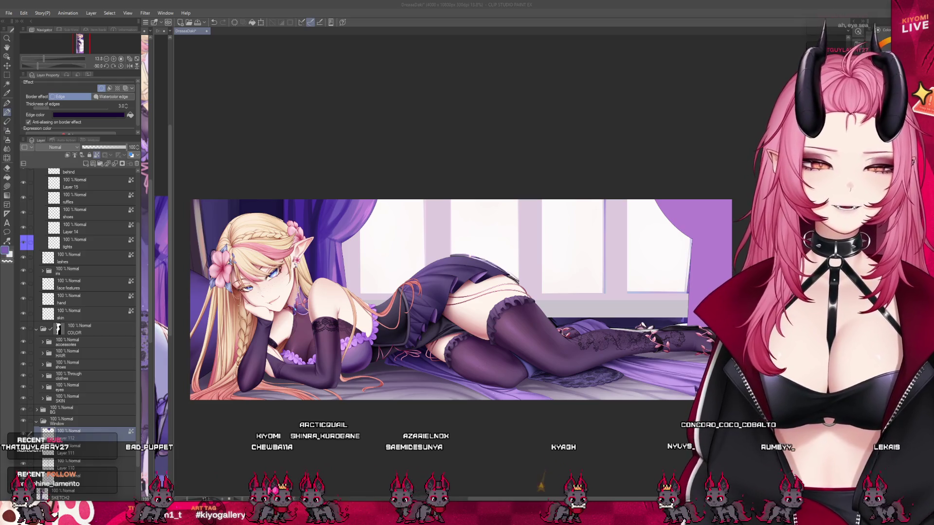
{"action": "scroll", "coordinate": [266, 233], "scroll_direction": "down", "scroll_amount": 1}
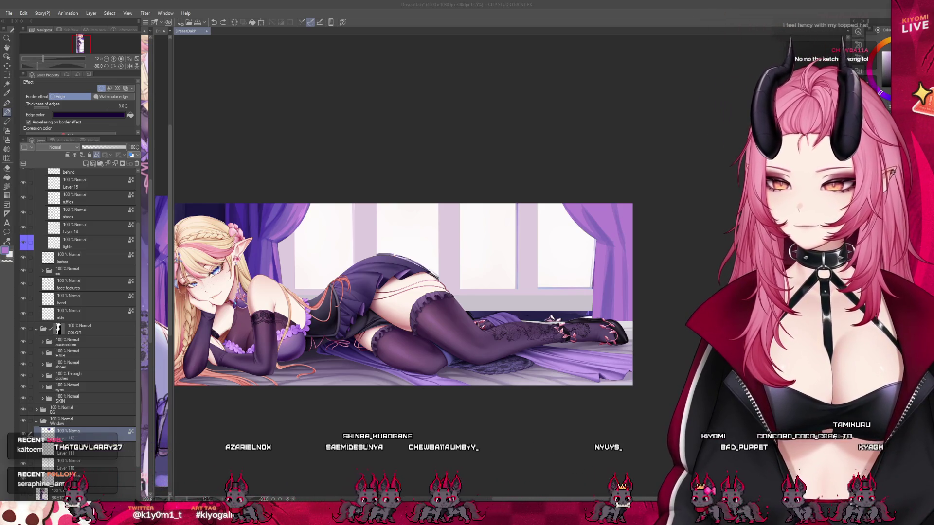
{"action": "scroll", "coordinate": [632, 236], "scroll_direction": "up", "scroll_amount": 2}
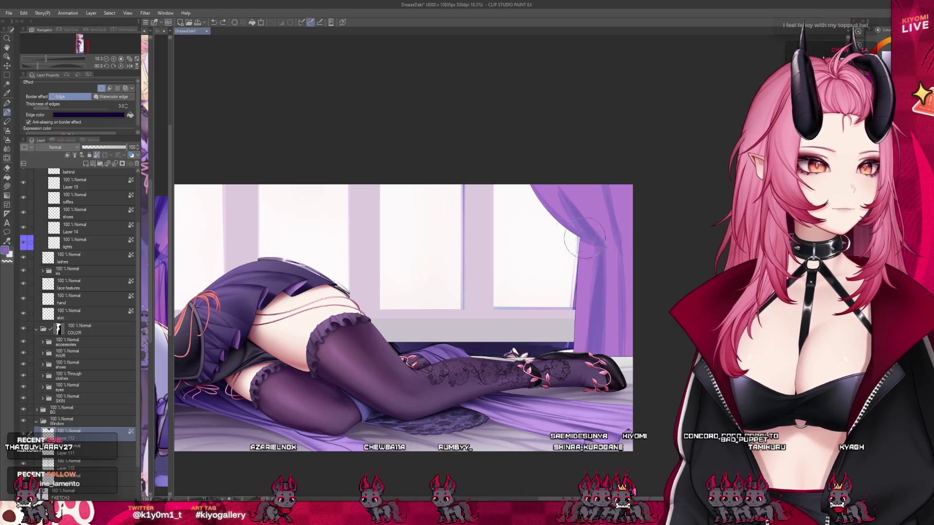
{"action": "scroll", "coordinate": [616, 245], "scroll_direction": "down", "scroll_amount": 3}
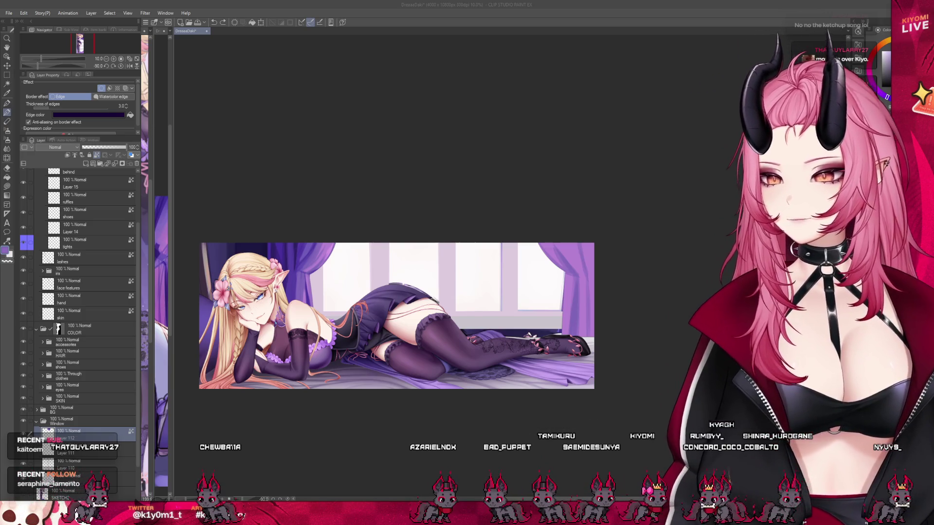
{"action": "key", "text": "ctrl+plus"}
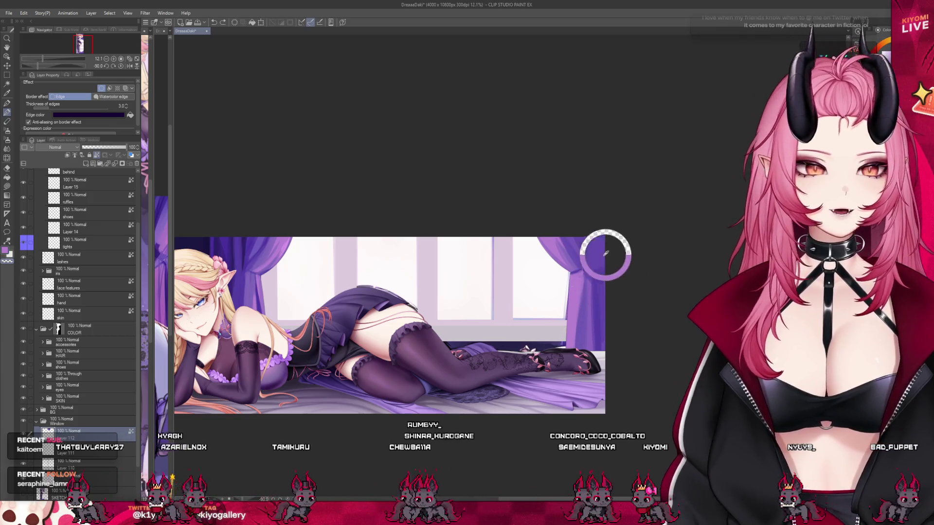
Draw two dark purple strokes down the right curtain's edge.
{"action": "left_click_drag", "start_coordinate": [570, 258], "coordinate": [568, 340]}
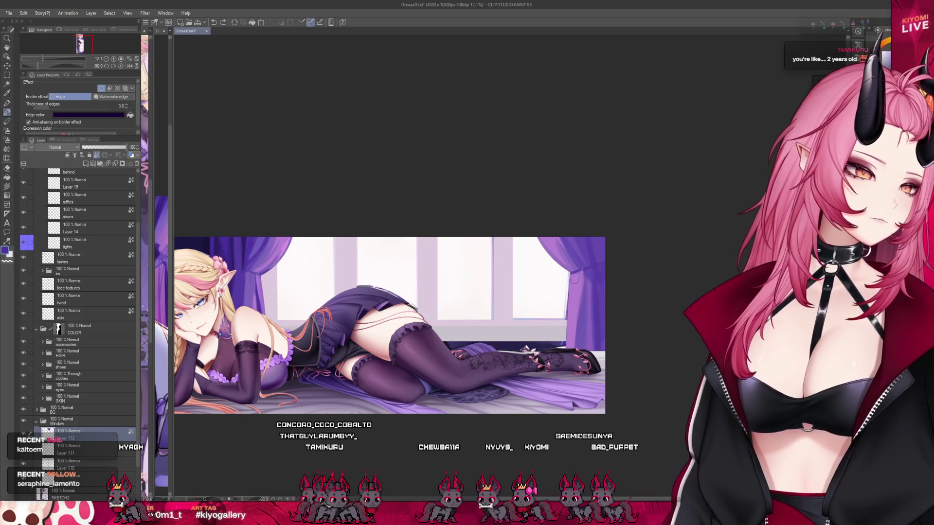
{"action": "left_click_drag", "start_coordinate": [581, 274], "coordinate": [578, 331]}
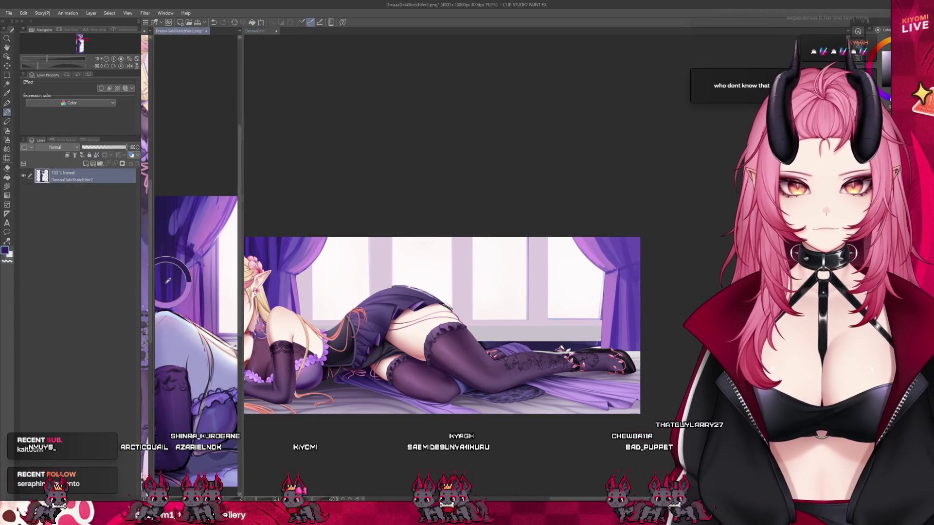
Make the DreaaaDaki illustration tab active again, with the sketch still shown beside it.
{"action": "left_click", "coordinate": [293, 257]}
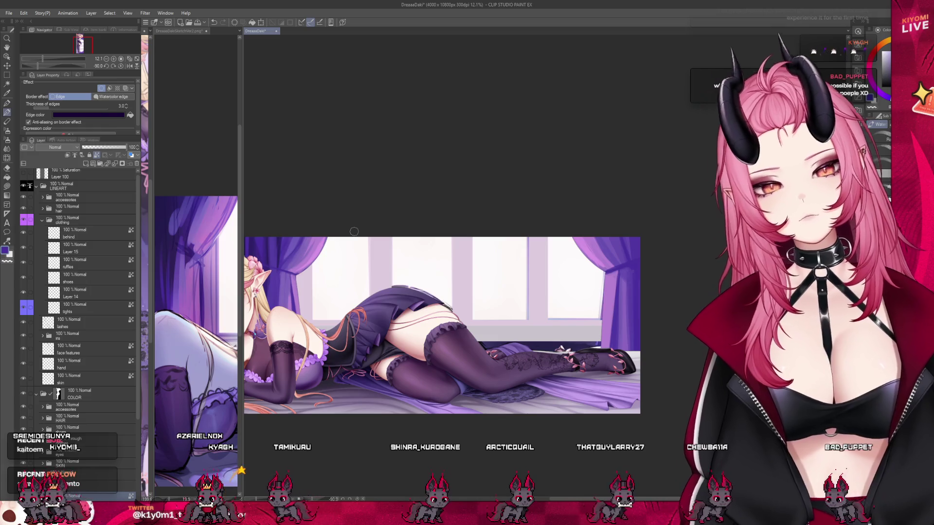
{"action": "scroll", "coordinate": [569, 255], "scroll_direction": "down", "scroll_amount": 3}
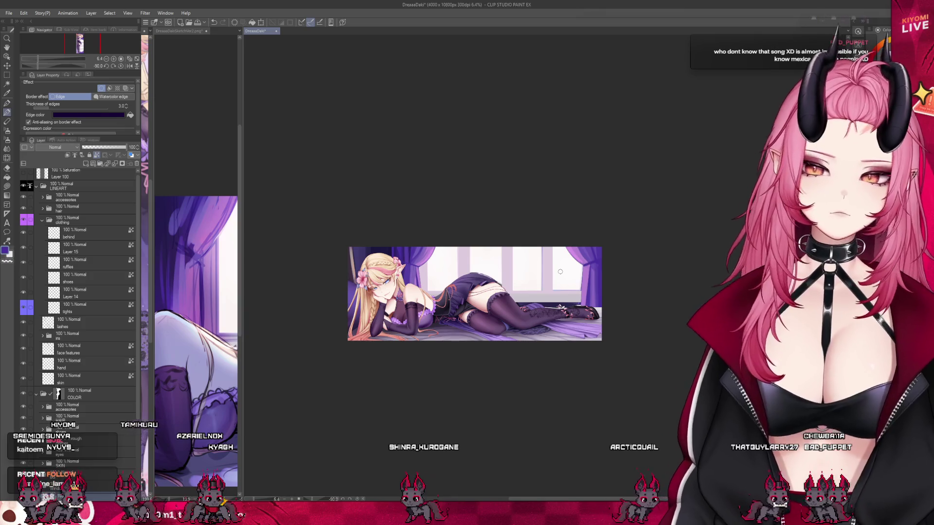
{"action": "scroll", "coordinate": [535, 271], "scroll_direction": "up", "scroll_amount": 5}
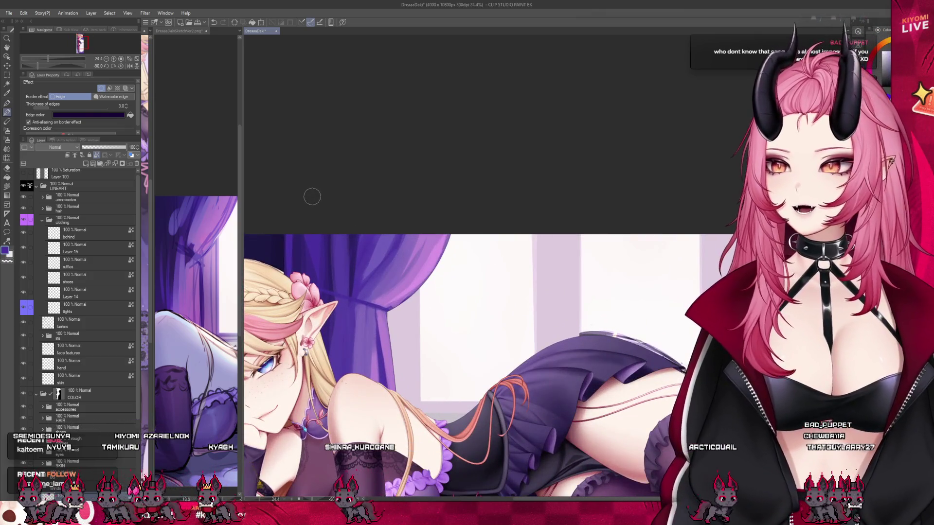
{"action": "key", "text": "["}
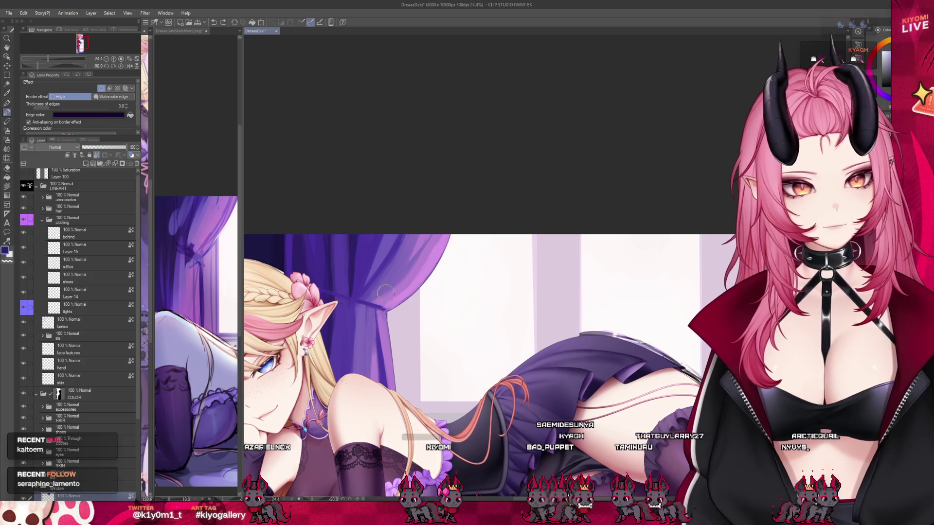
{"action": "left_click", "coordinate": [375, 307], "text": "alt"}
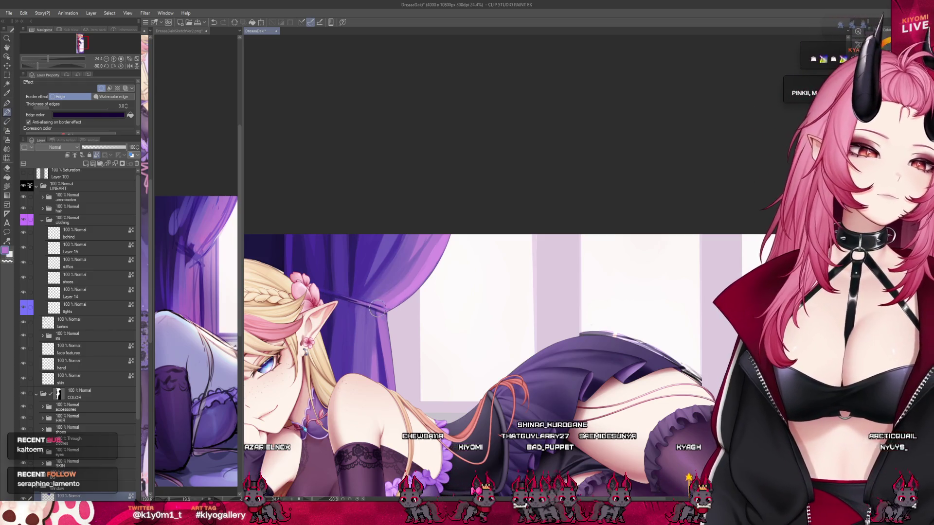
Zoom out to check the whole illustration, then zoom back in on the curtain.
{"action": "scroll", "coordinate": [399, 238], "scroll_direction": "down", "scroll_amount": 5}
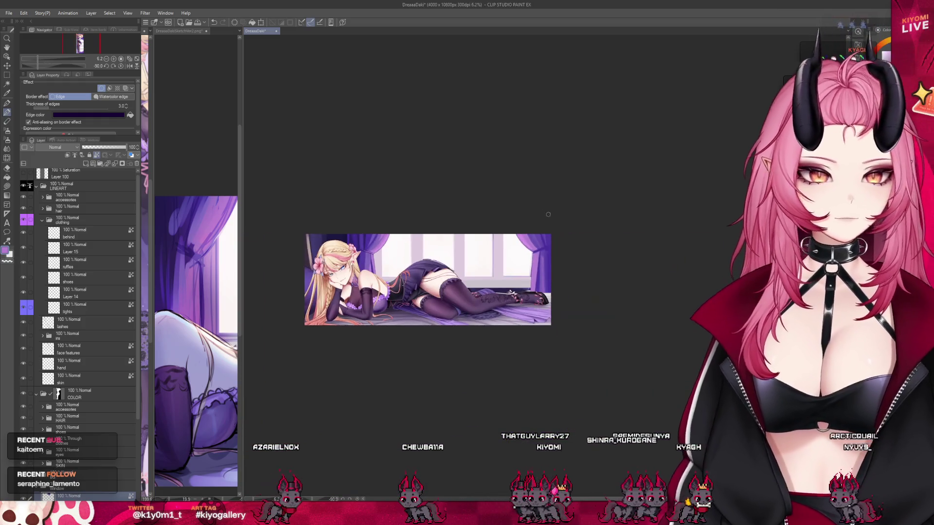
{"action": "scroll", "coordinate": [558, 224], "scroll_direction": "down", "scroll_amount": 1}
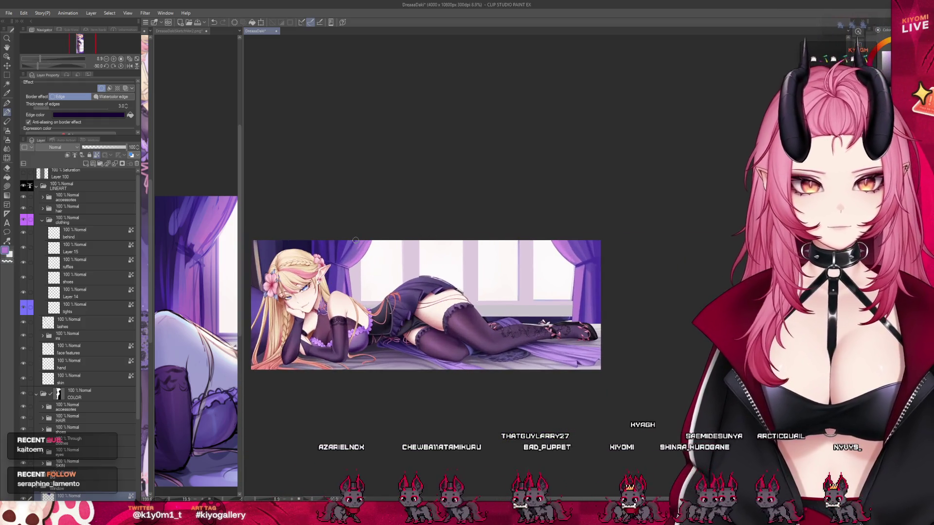
{"action": "scroll", "coordinate": [356, 240], "scroll_direction": "up", "scroll_amount": 1}
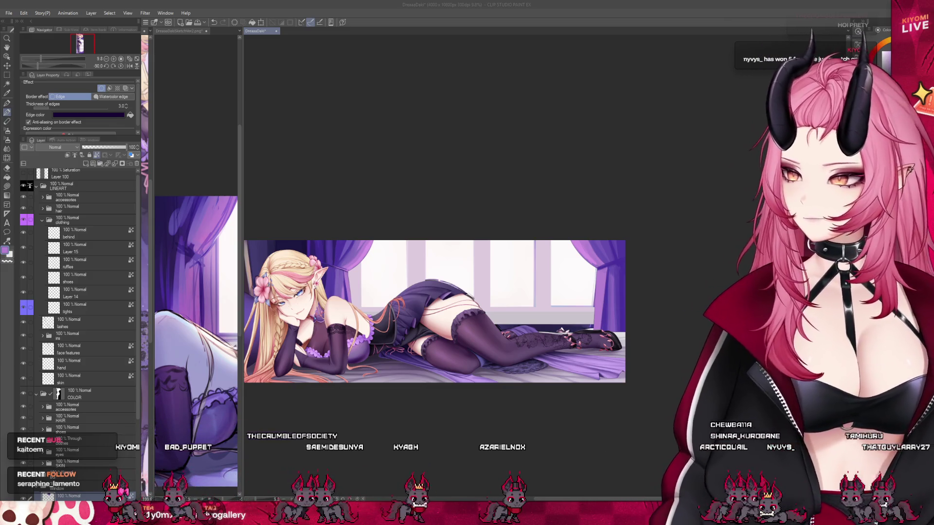
{"action": "scroll", "coordinate": [425, 238], "scroll_direction": "up", "scroll_amount": 4}
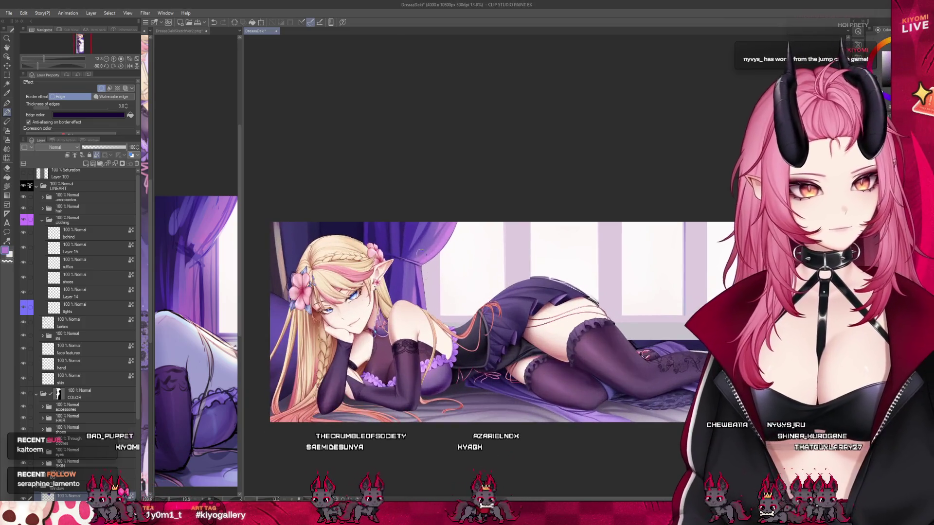
{"action": "scroll", "coordinate": [425, 239], "scroll_direction": "up", "scroll_amount": 2}
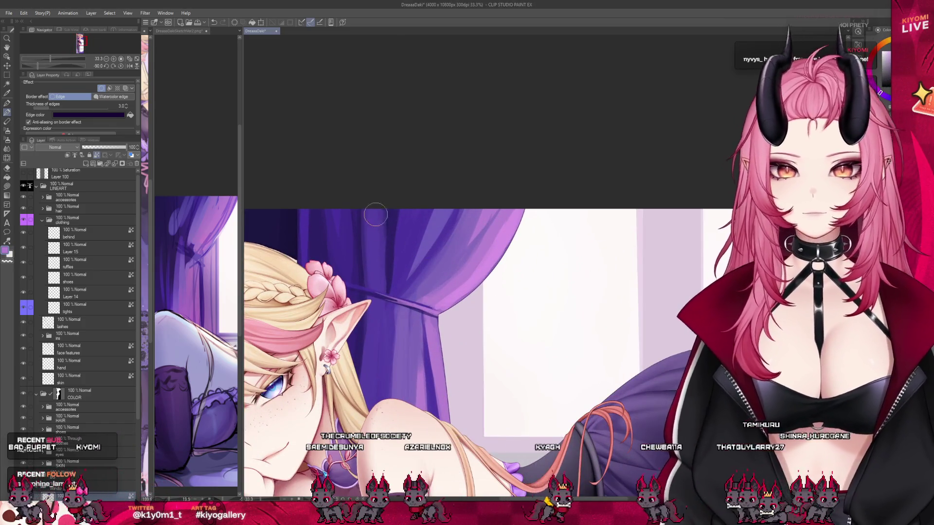